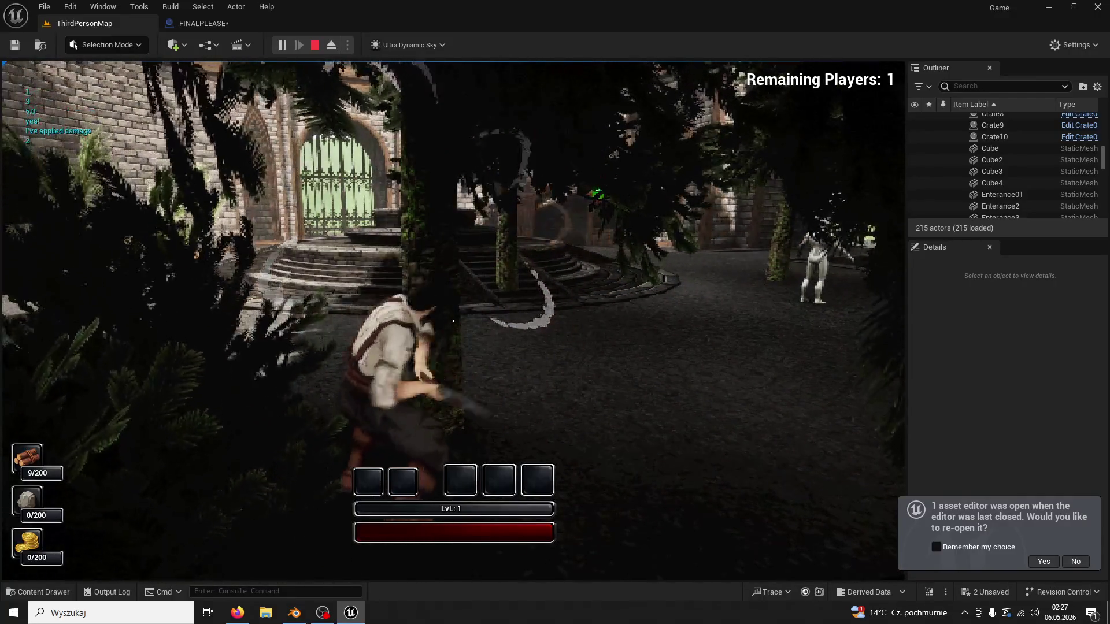
Run the character up to a tree and chop it three times with the axe.
key("w")
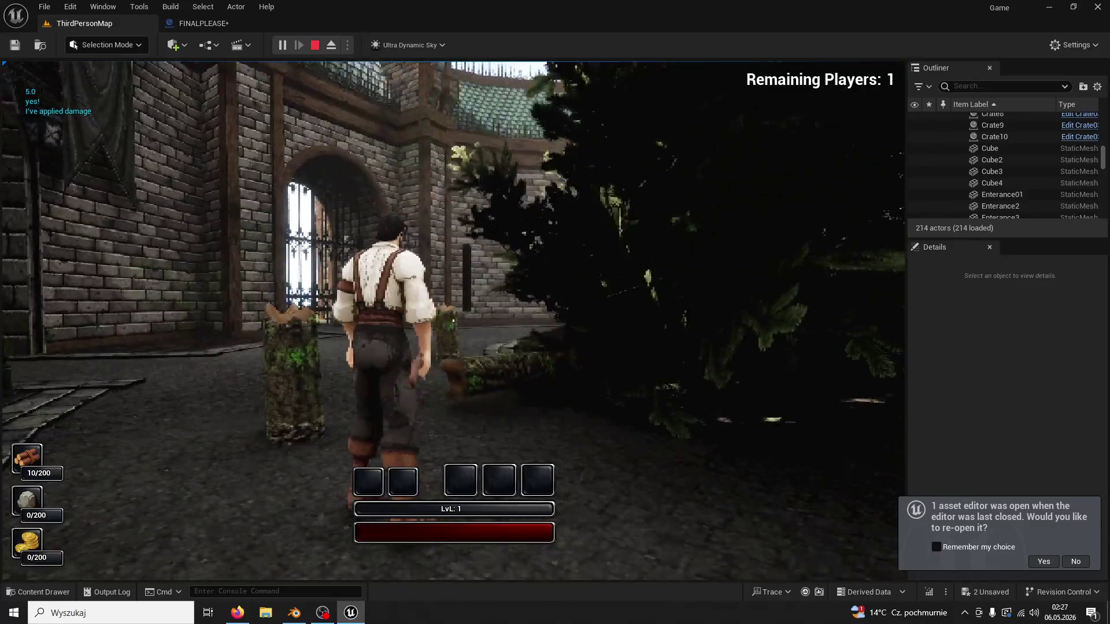
key("w")
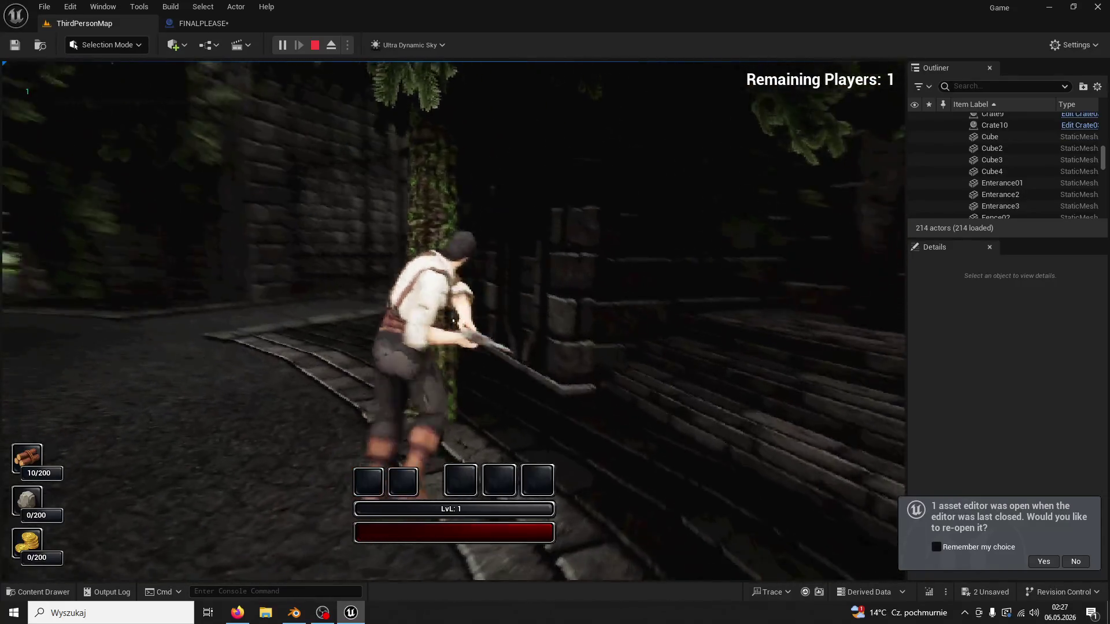
left_click(453, 321)
left_click(453, 320)
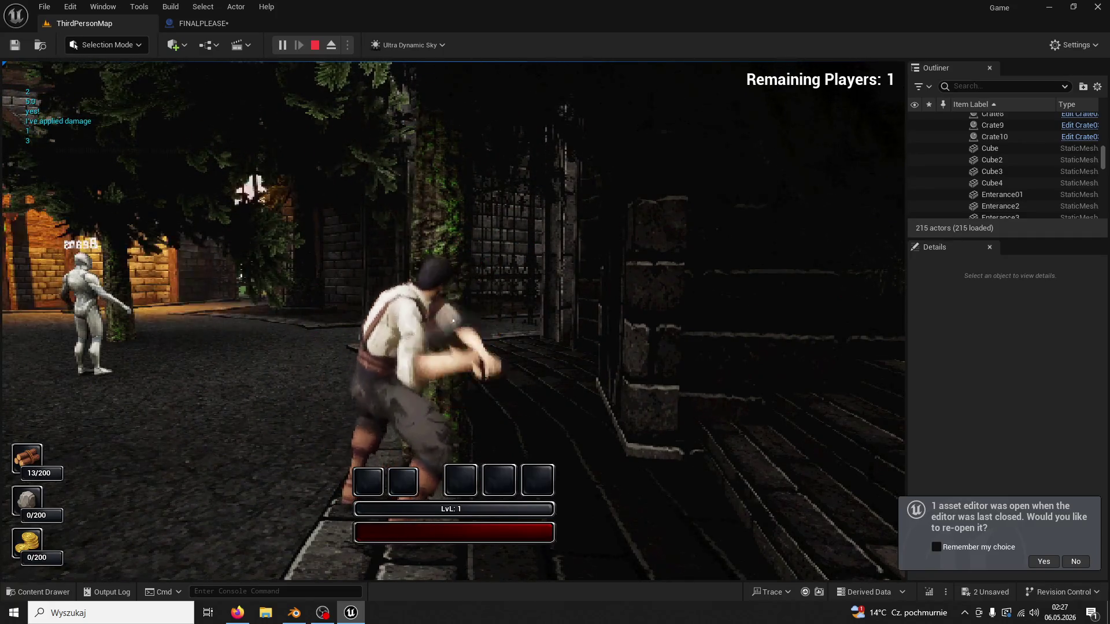
left_click(453, 320)
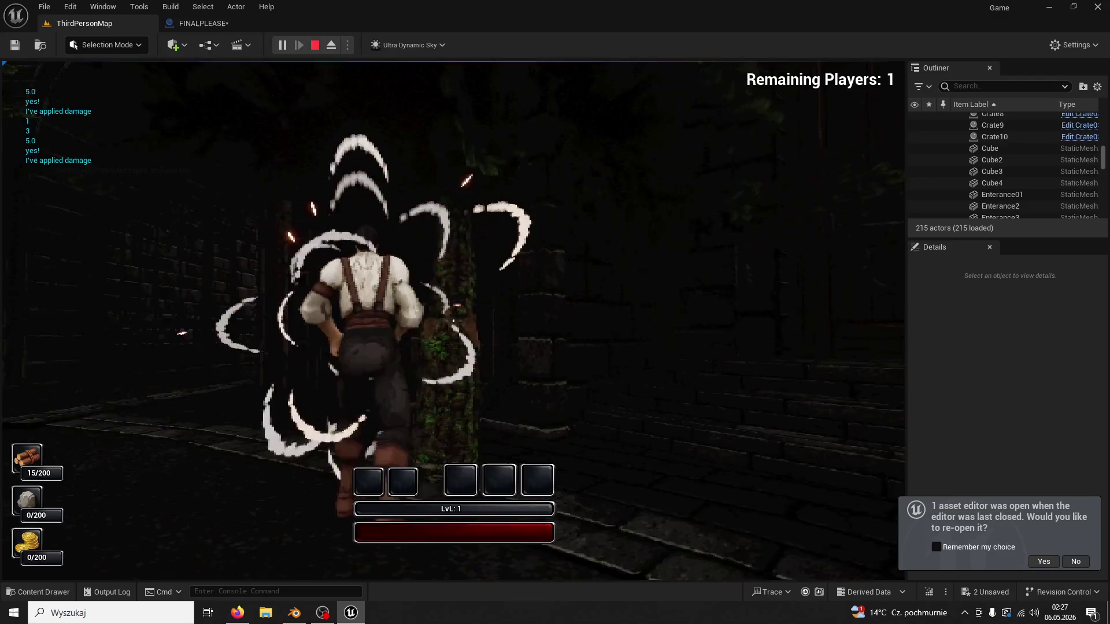
Run through the level toward the lit gate, swinging an attack along the way.
key("w")
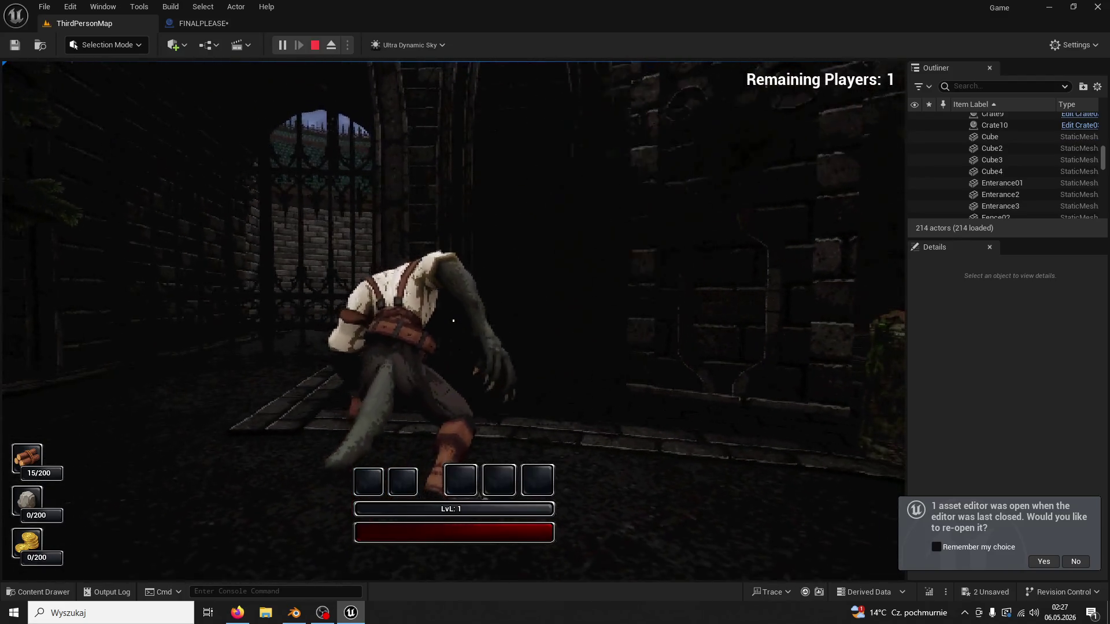
key("w")
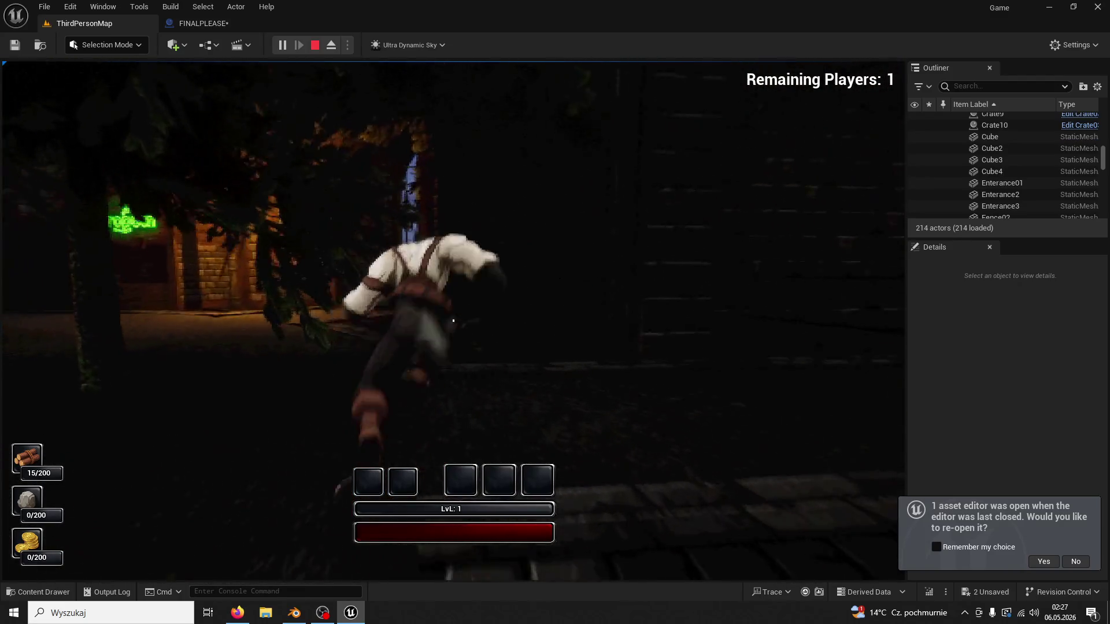
key("w")
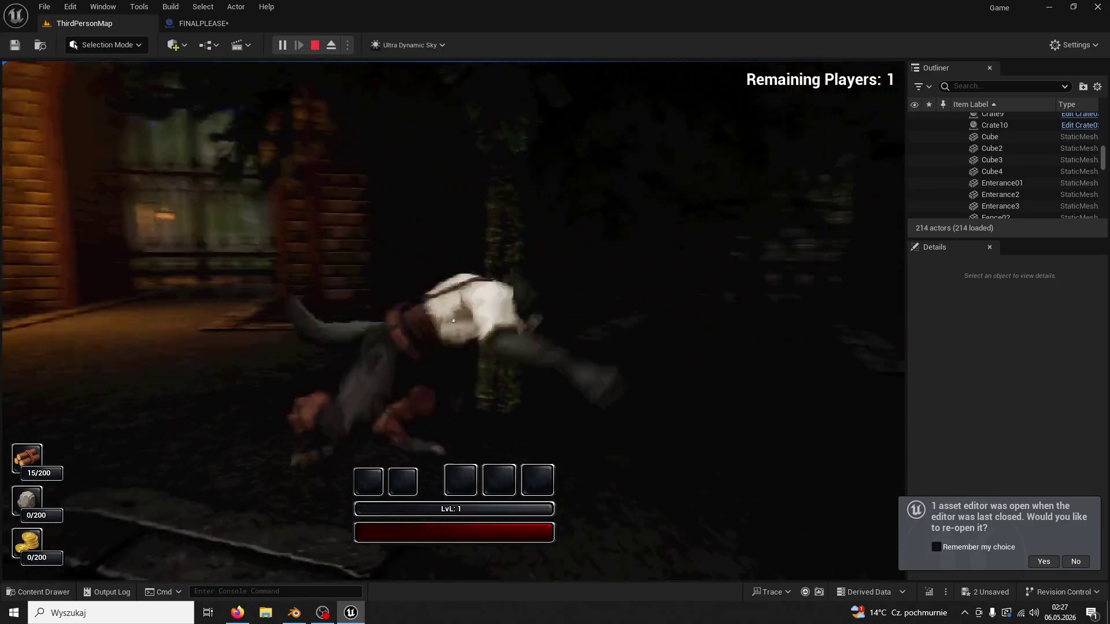
left_click(453, 321)
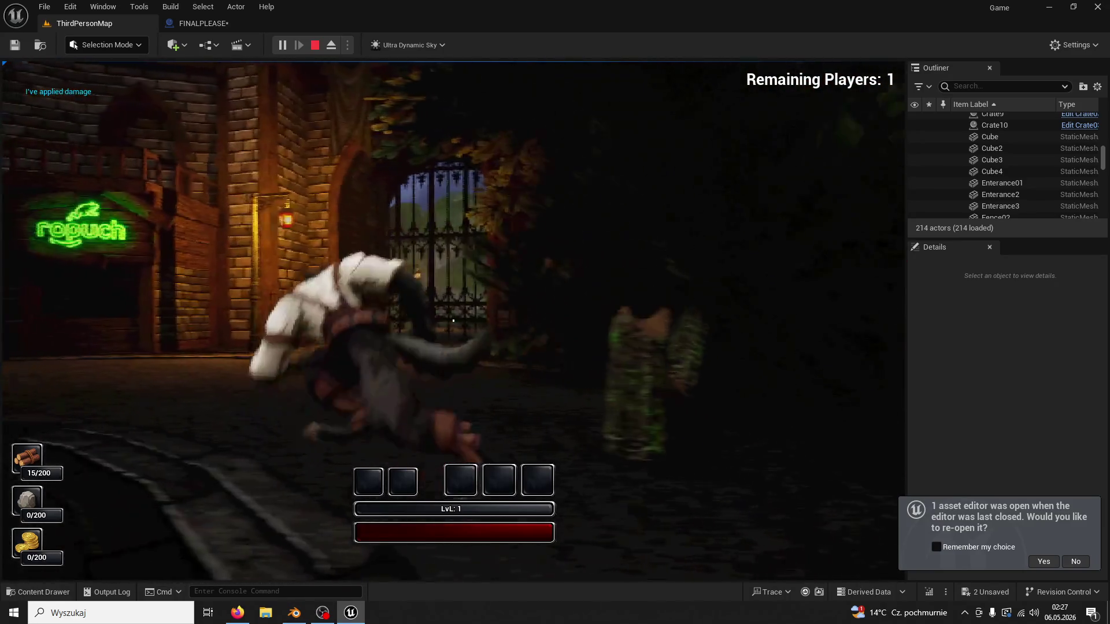
key("w")
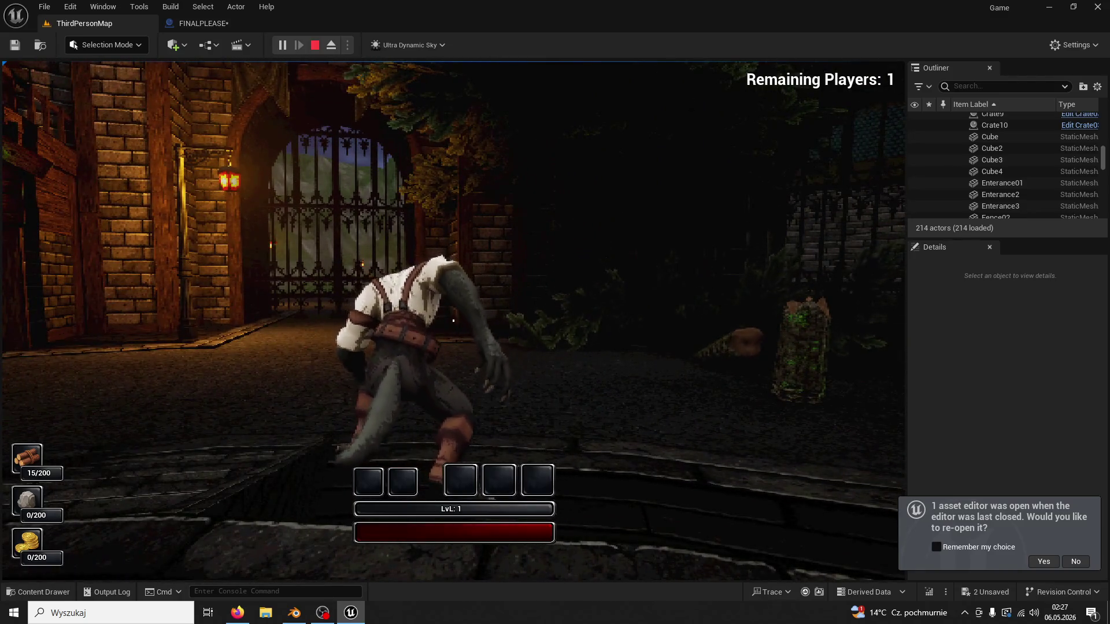
key("w")
End the play test and set the second Delay's Duration to 1 second.
key("Escape")
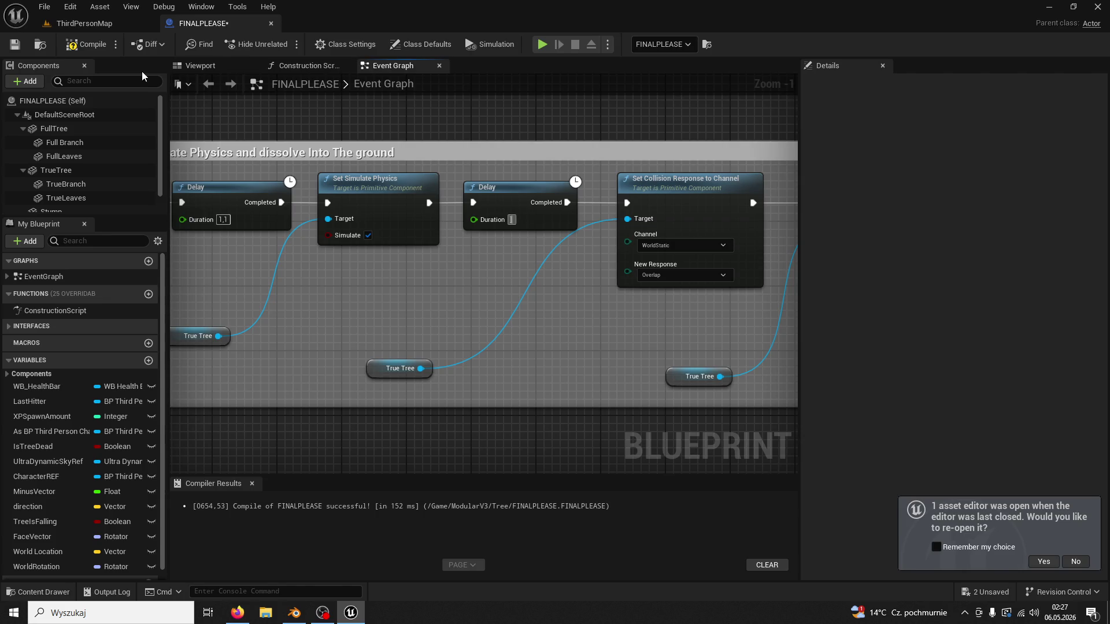
type("1")
key("Return")
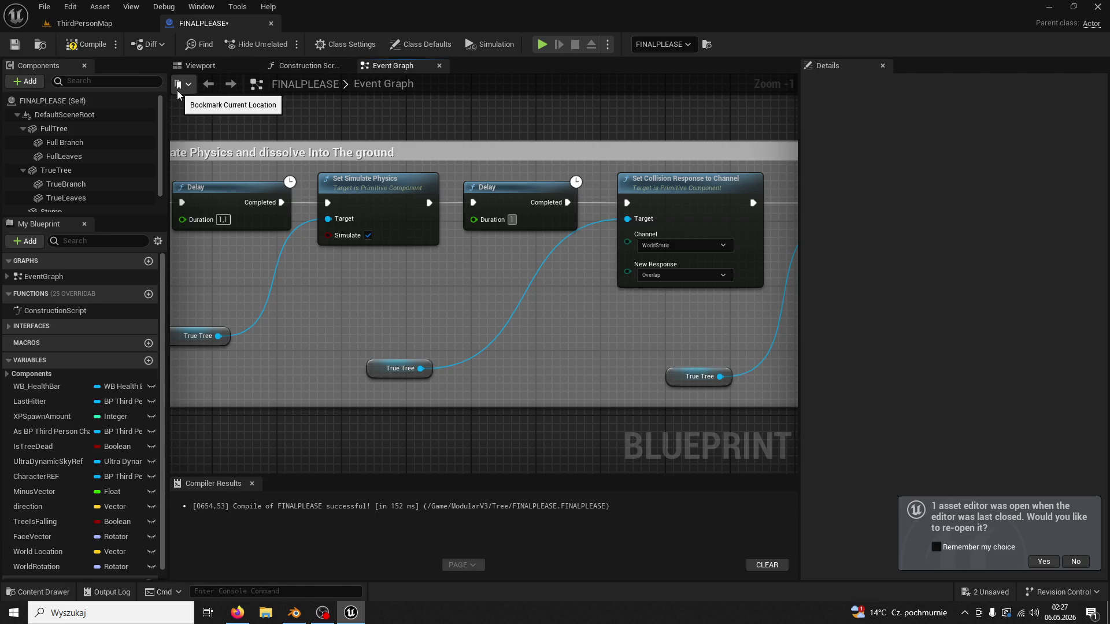
left_click(128, 27)
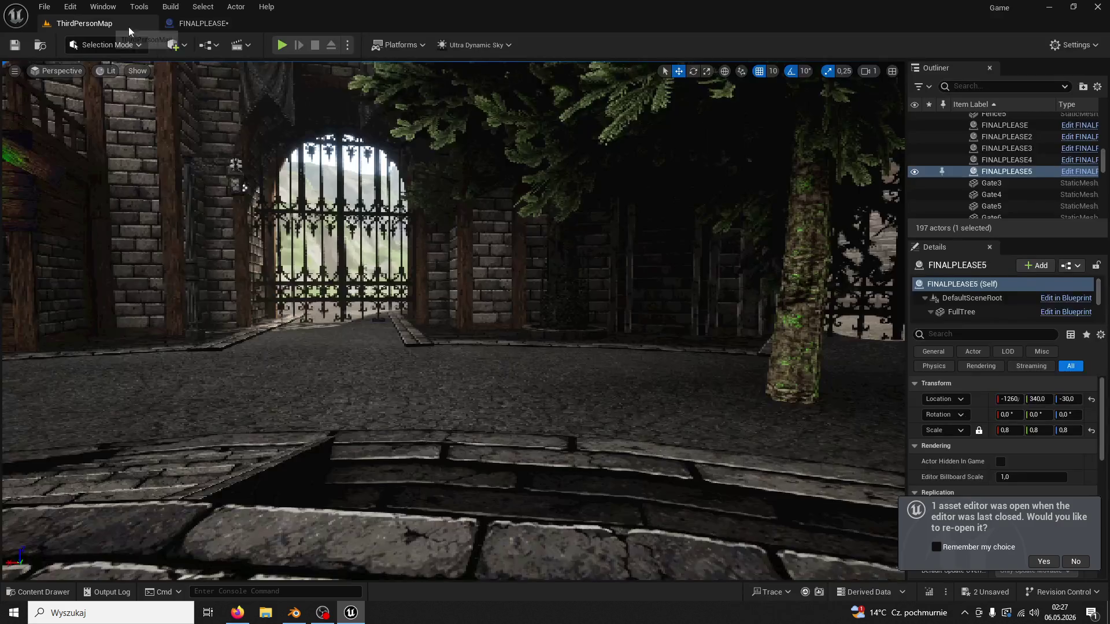
key("alt+p")
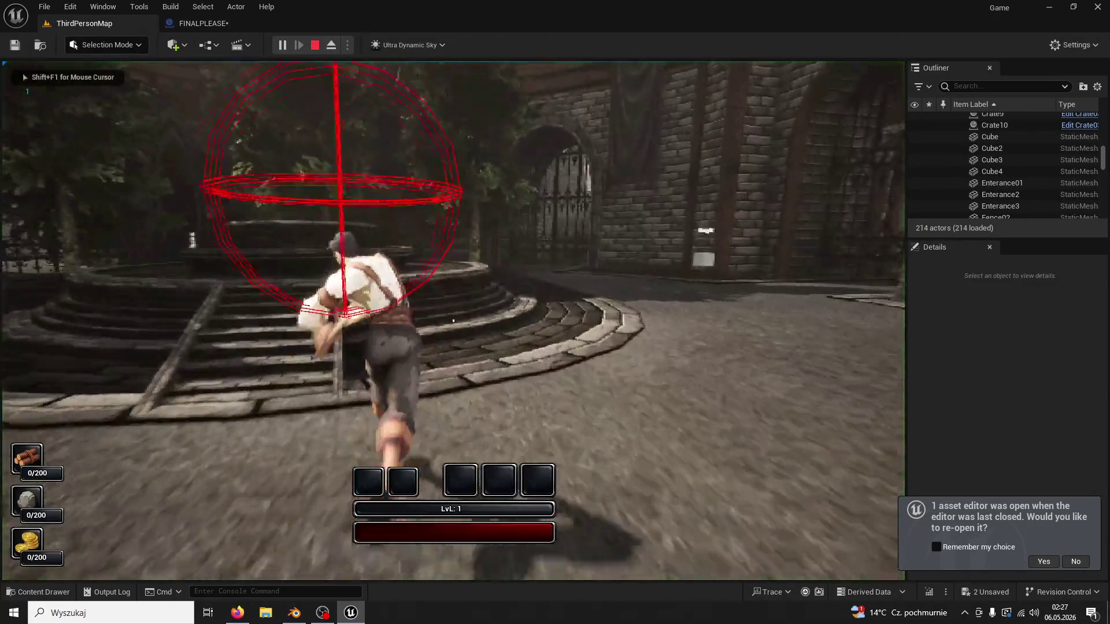
key("w")
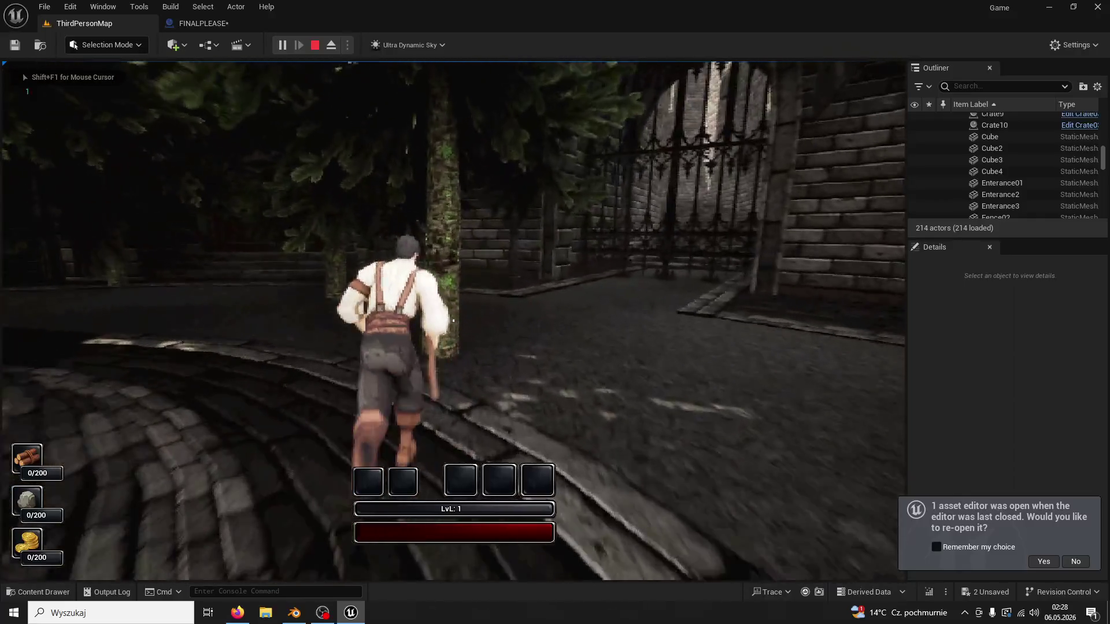
left_click(453, 321)
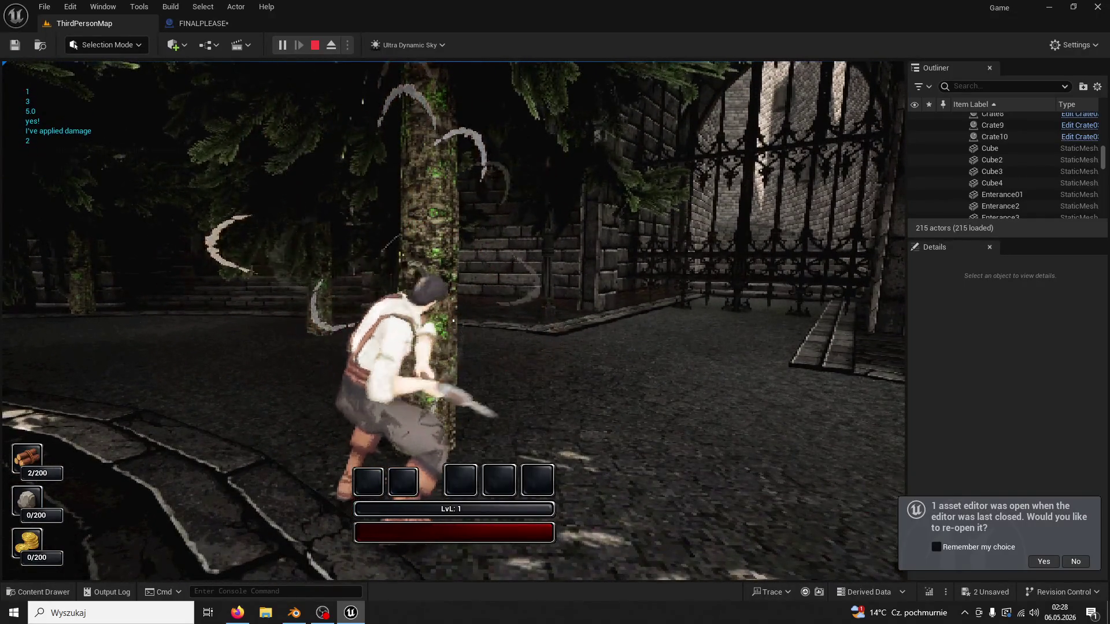
left_click(454, 321)
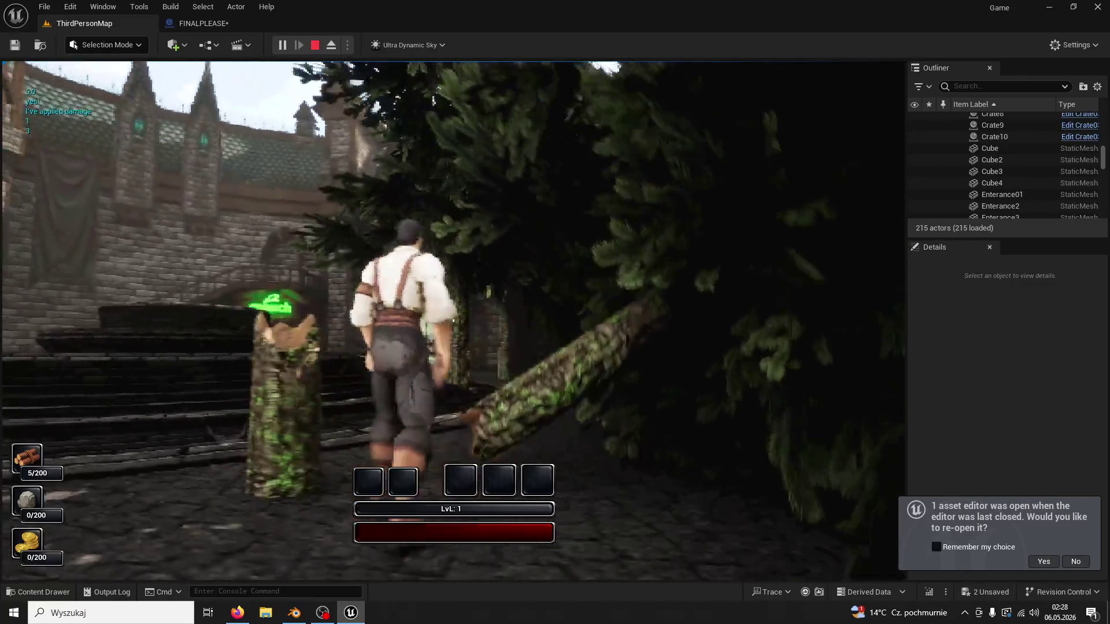
key("w")
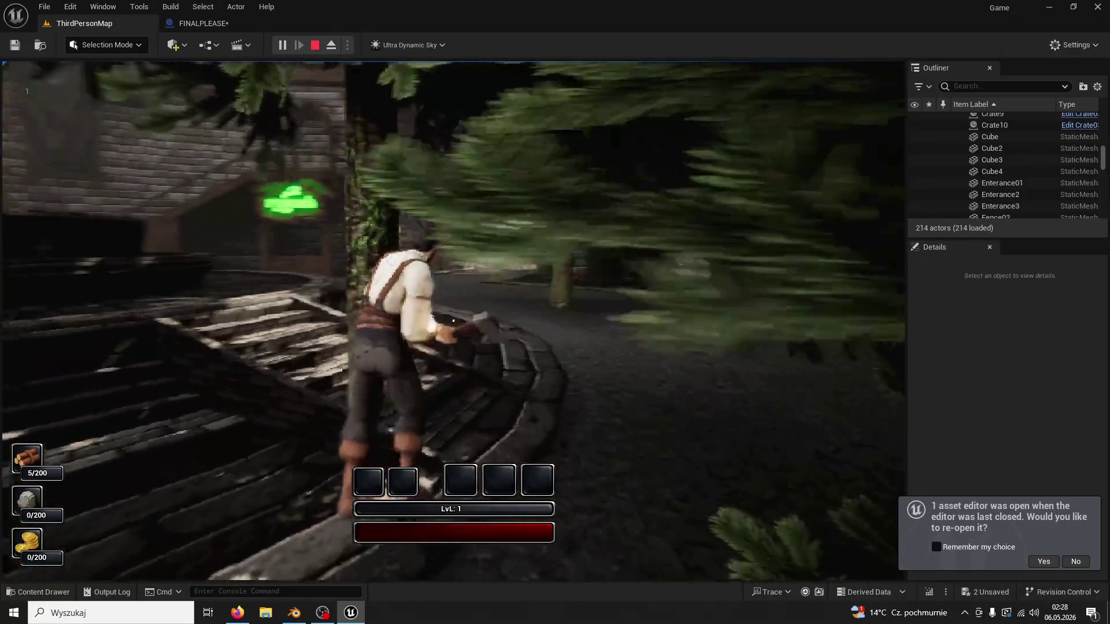
left_click(454, 320)
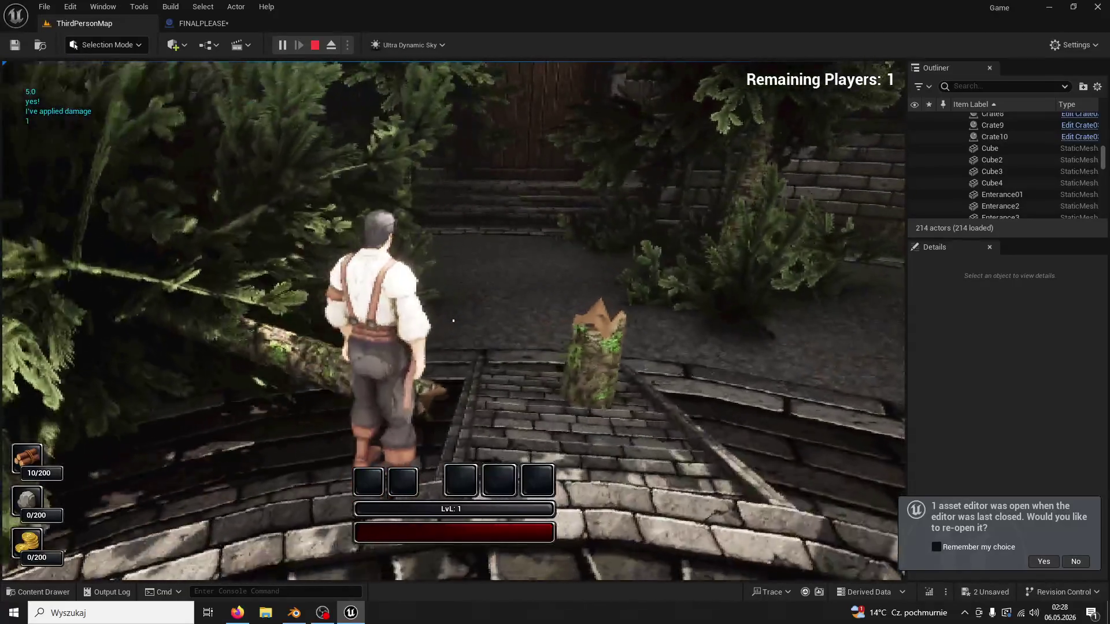
key("w")
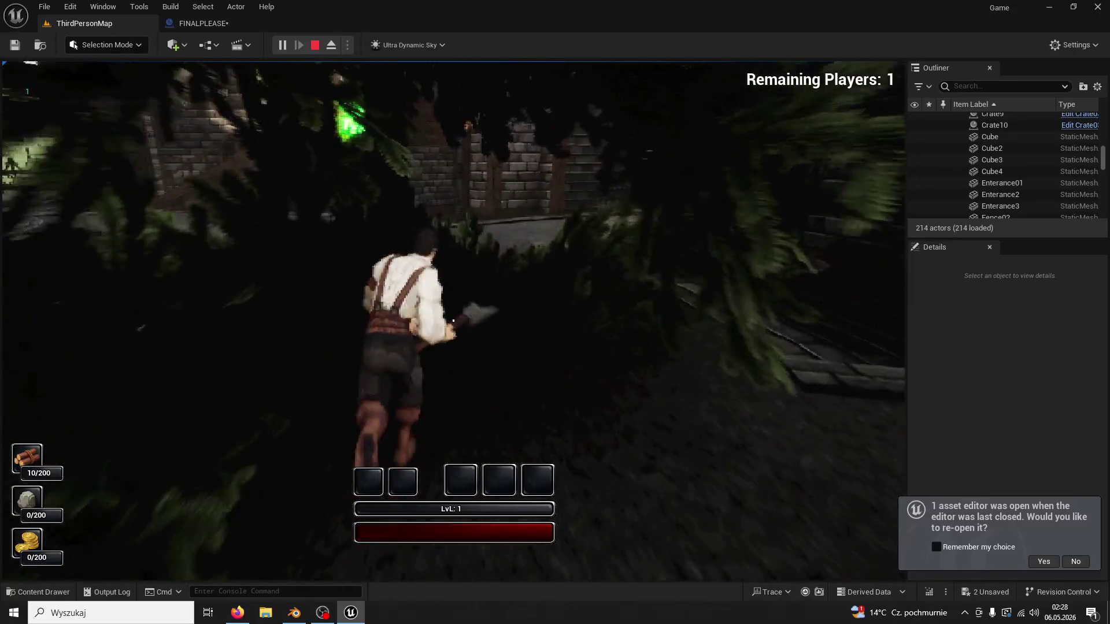
left_click(454, 320)
left_click(453, 320)
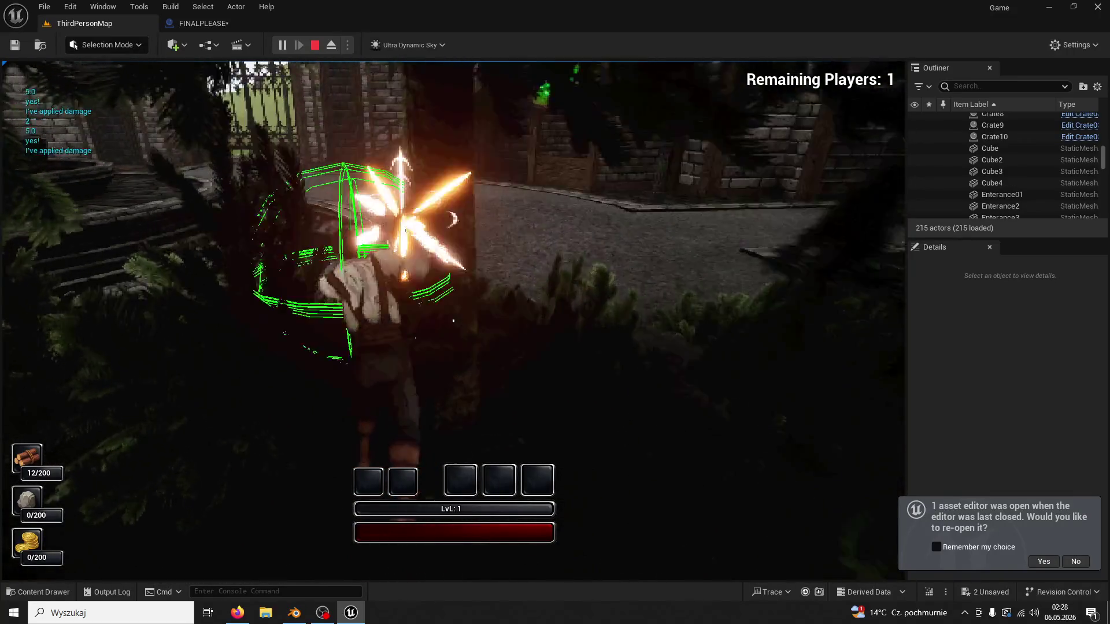
left_click(454, 321)
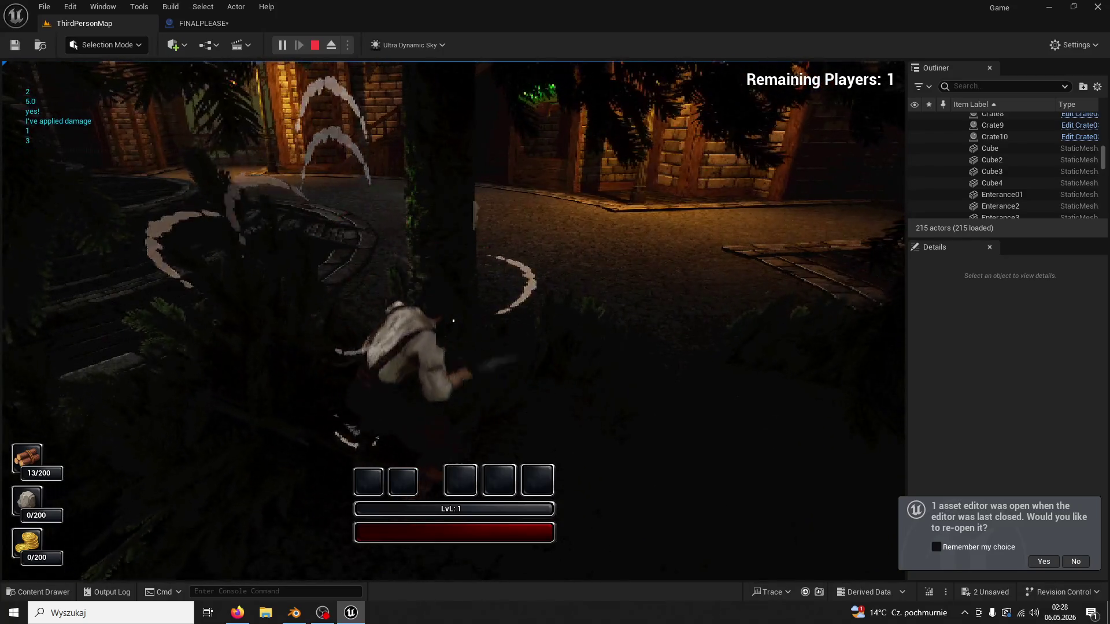
key("w")
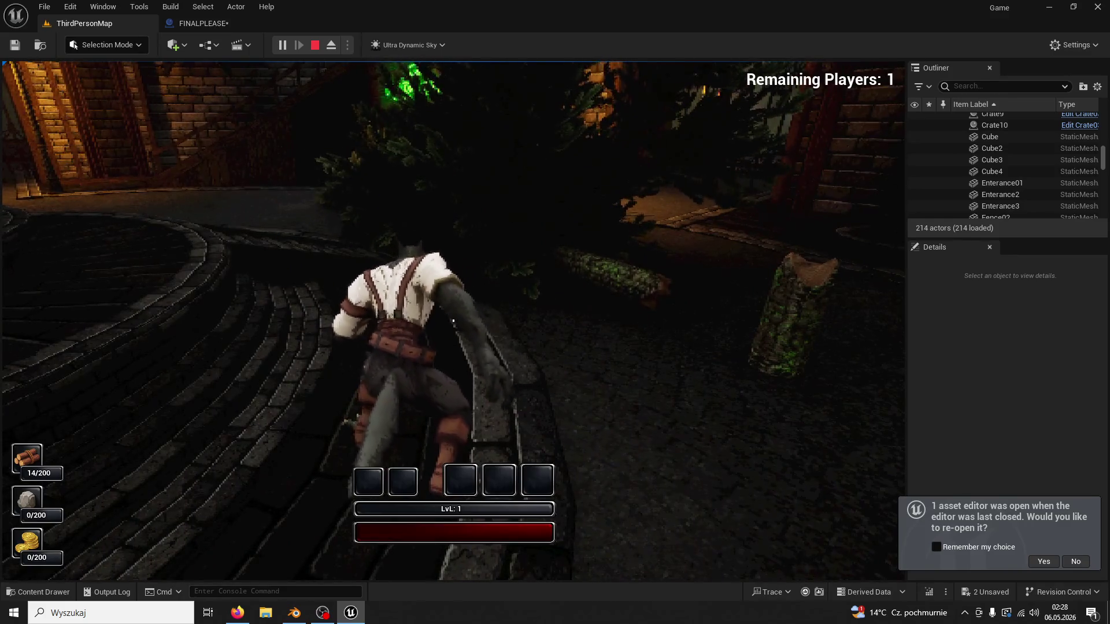
Restart the play test, run past the stairs and ready the axe.
key("Escape")
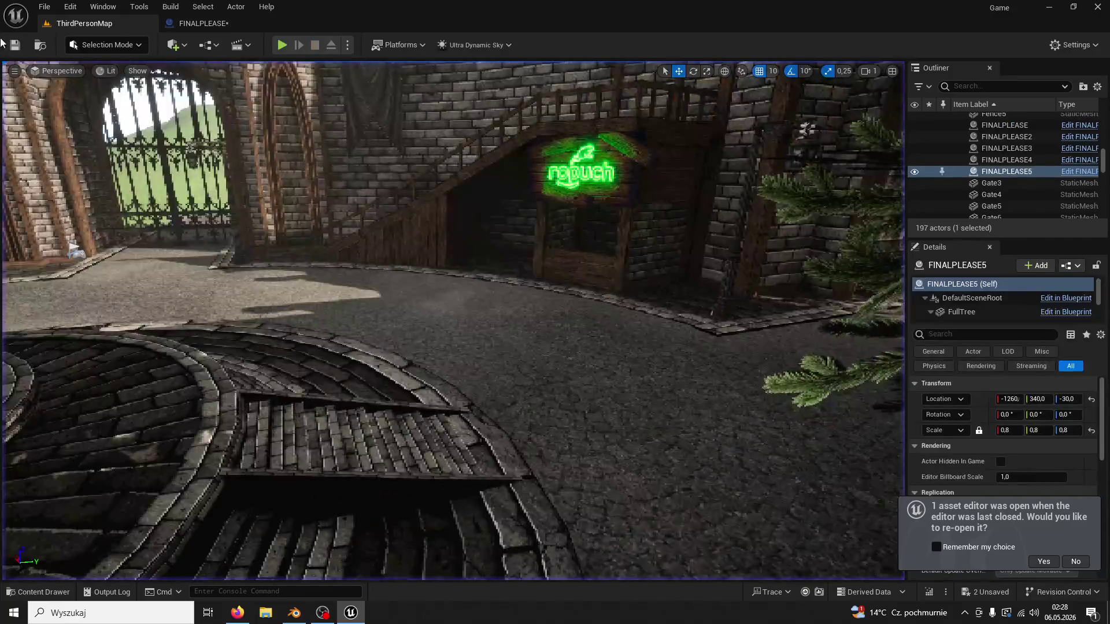
left_click(282, 45)
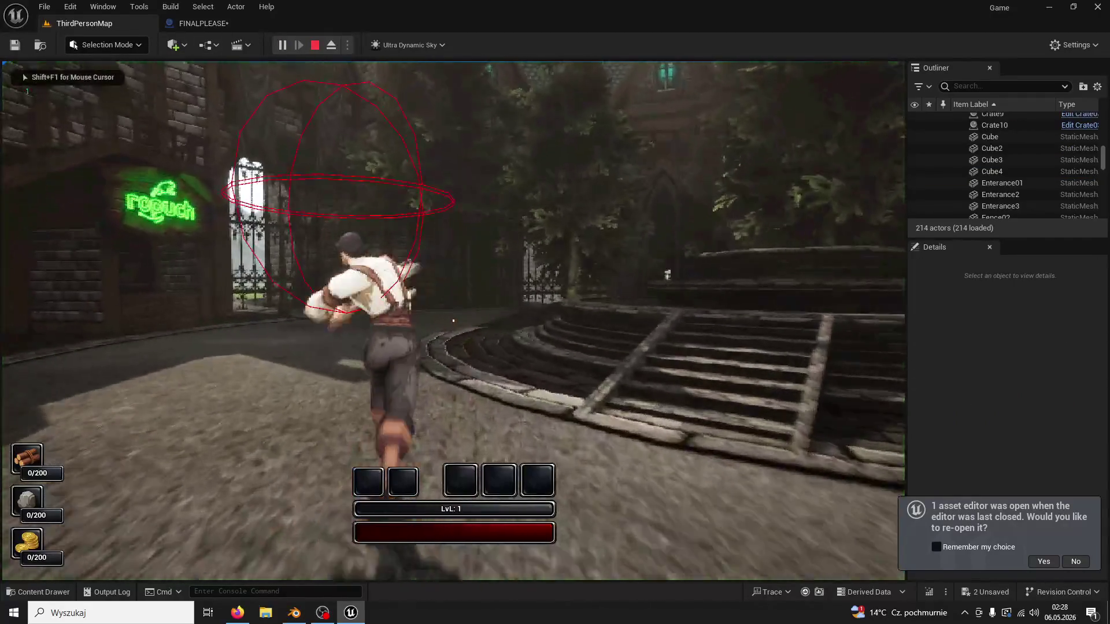
key("w")
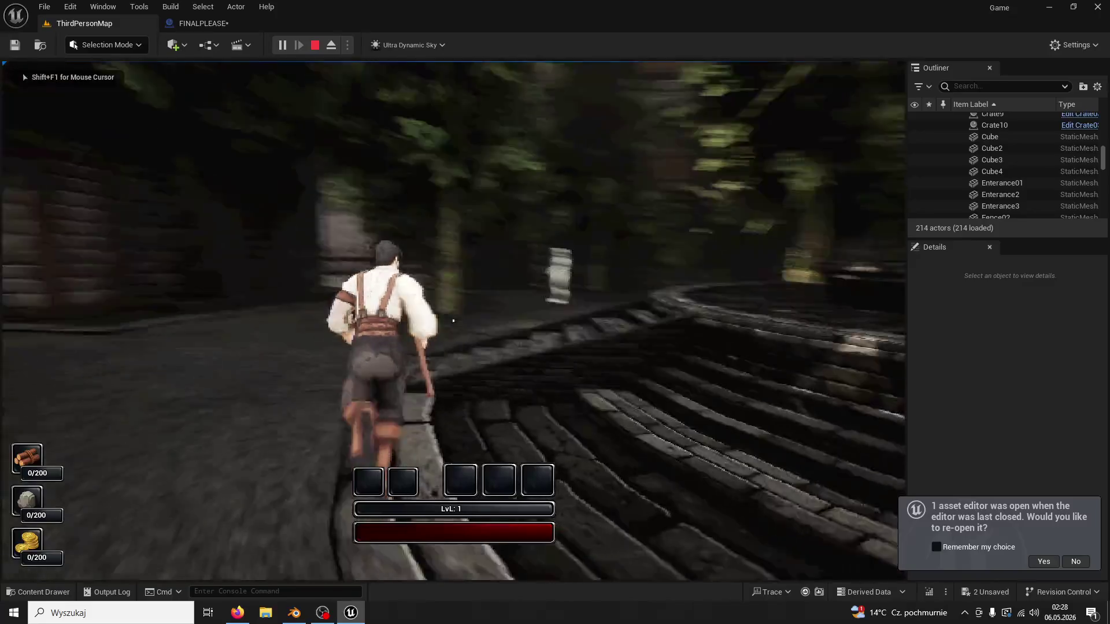
key("1")
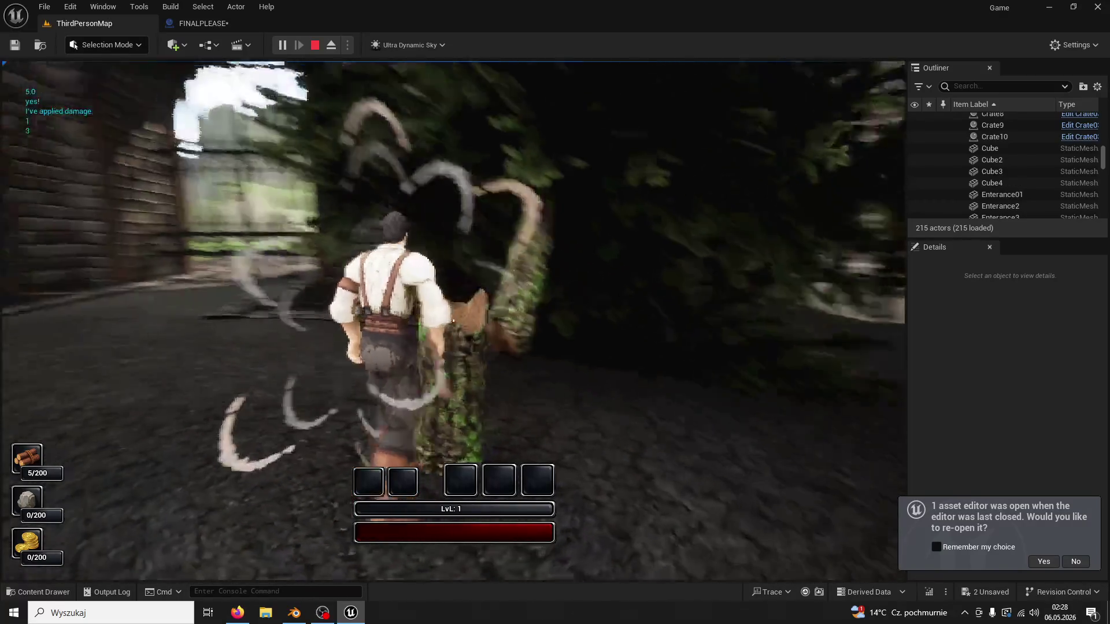
Run to the next tree and chop it down three times, reaching 10/200 wood.
key("w")
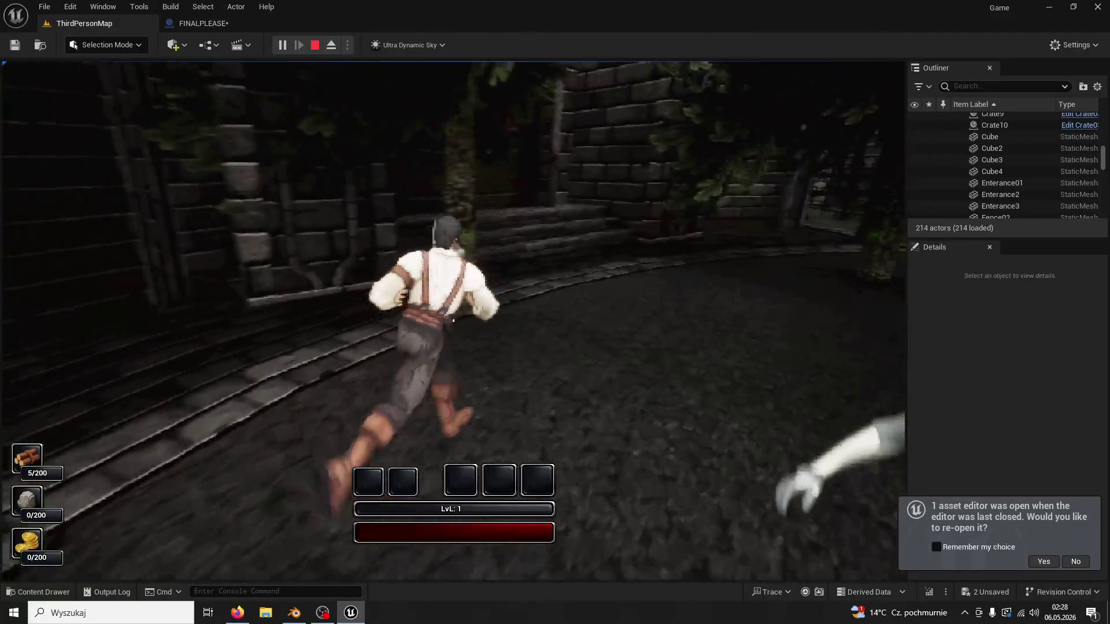
key("1")
left_click(453, 320)
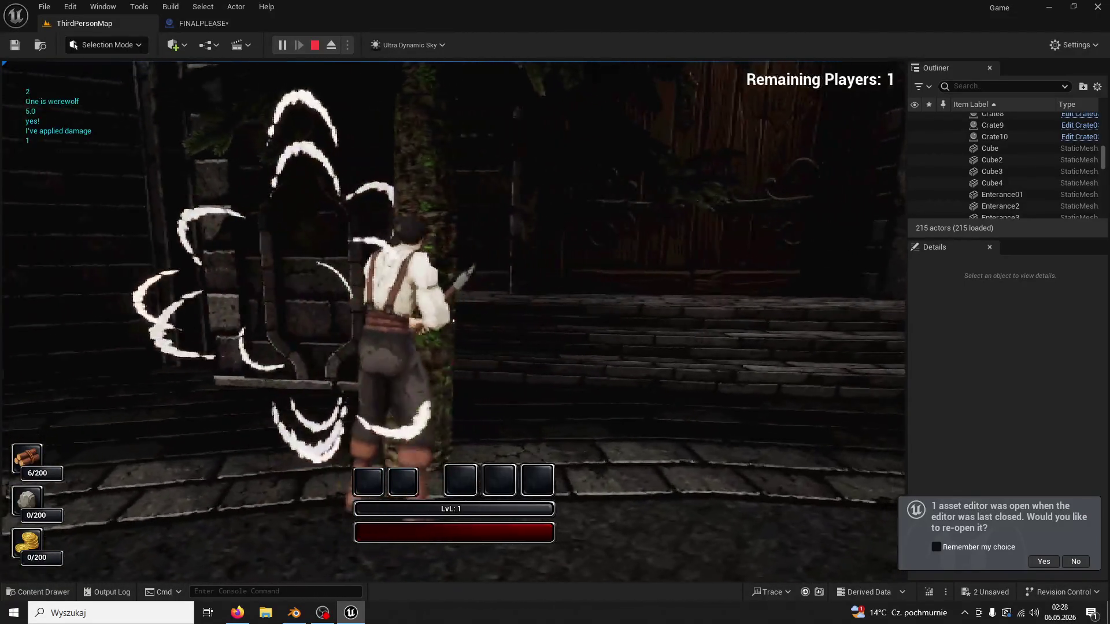
left_click(454, 320)
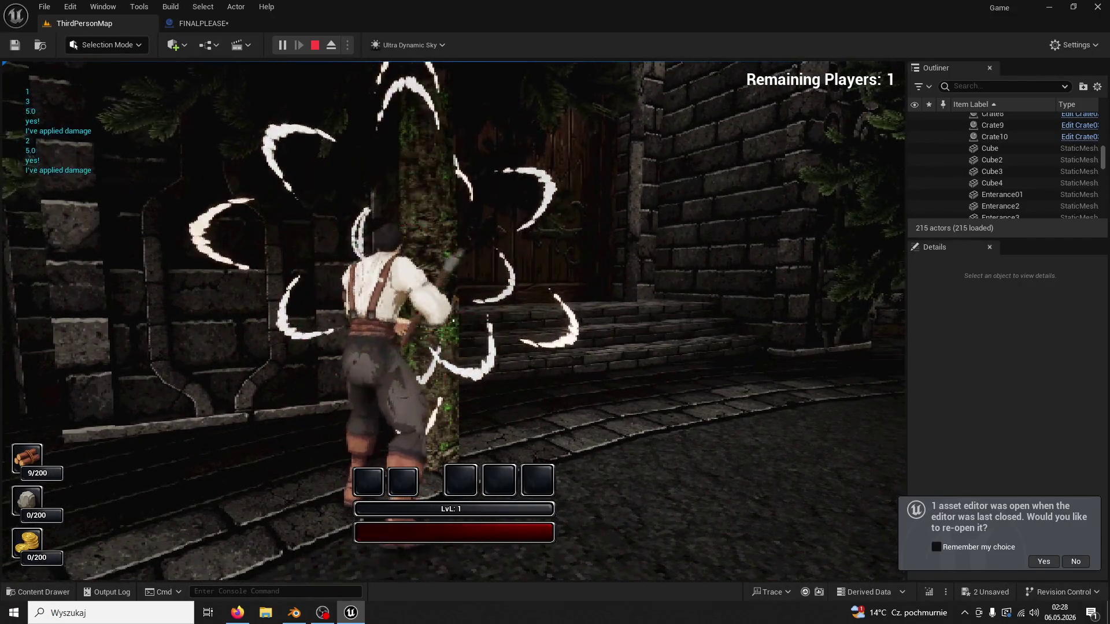
left_click(453, 320)
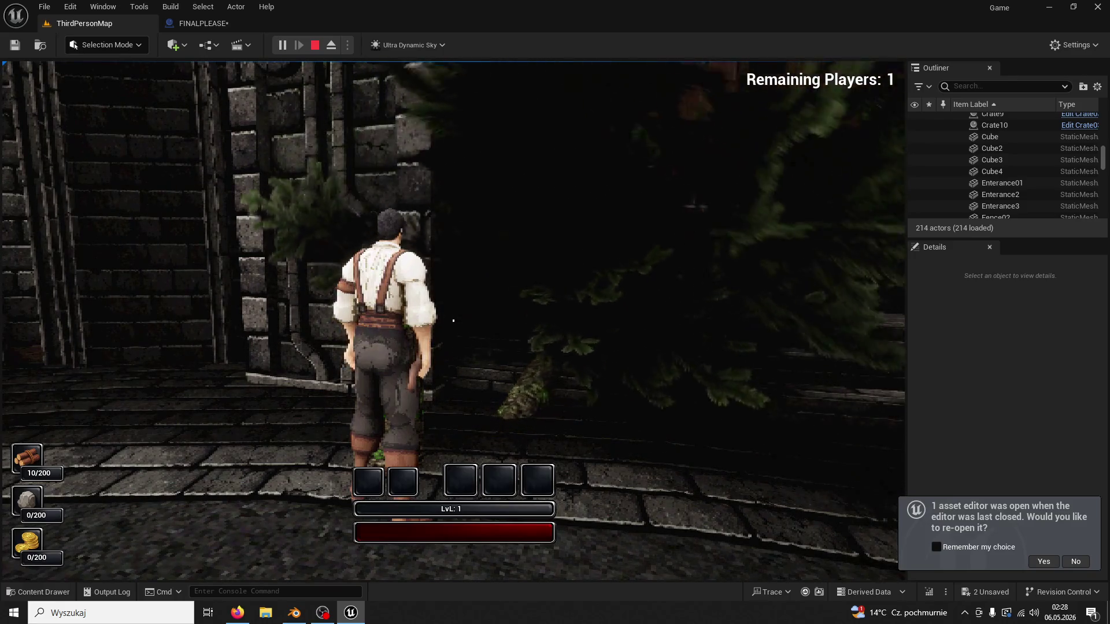
Stop play and duplicate FINALPLEASE's Set Simulate Physics node with its True Tree getter.
key("Escape")
left_click(217, 25)
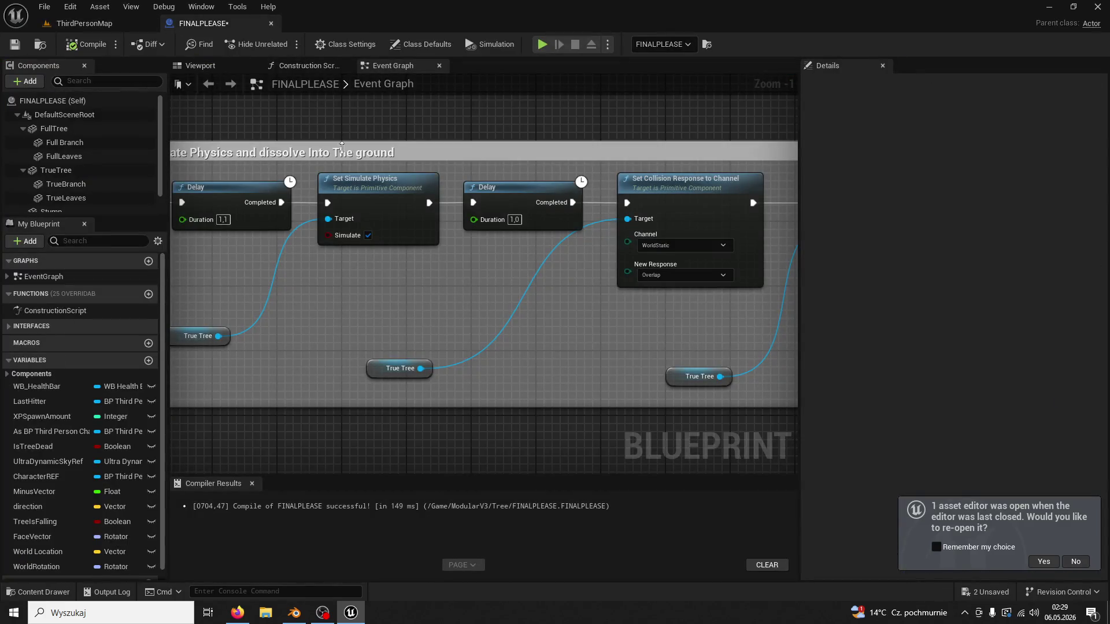
mouse_move(329, 260)
left_mouse_down()
mouse_move(199, 242)
mouse_move(390, 244)
left_mouse_up()
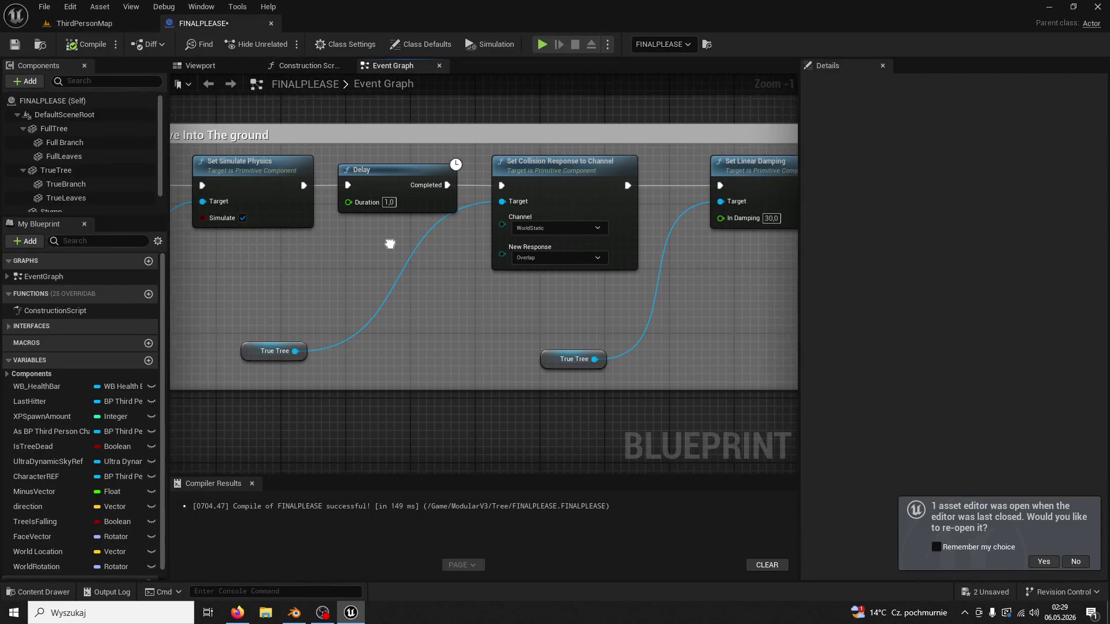
left_click(260, 184)
left_click_drag(161, 257, 303, 256)
left_click_drag(352, 303, 252, 296)
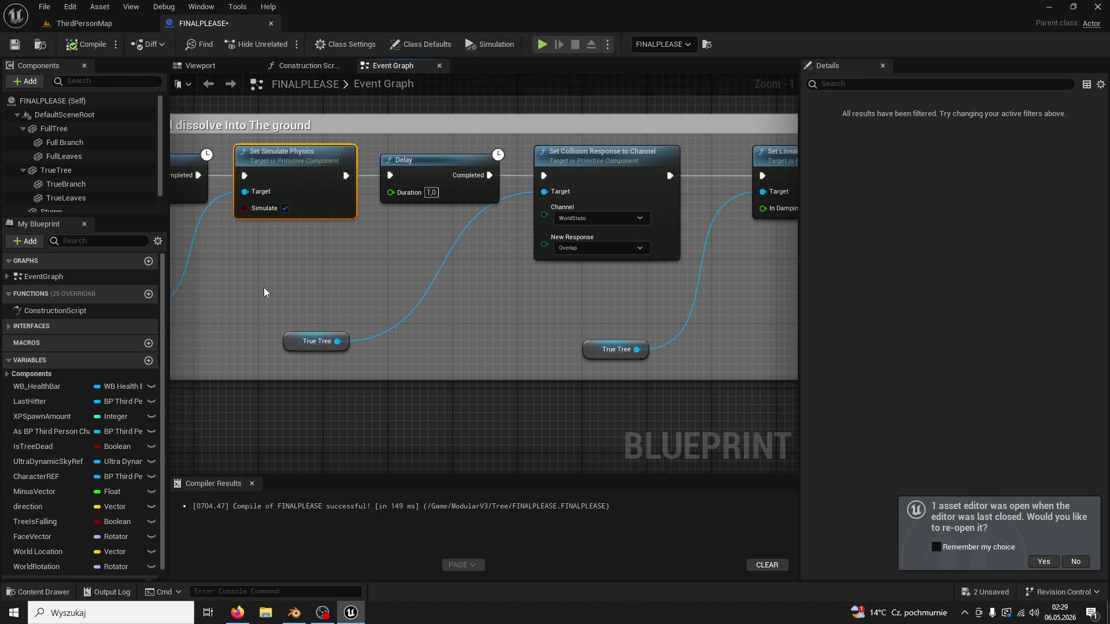
key("ctrl+v")
Wire the Delay into the copied physics node, turn Simulate off, and compile.
mouse_move(492, 180)
left_mouse_down()
mouse_move(385, 239)
mouse_move(358, 237)
left_mouse_up()
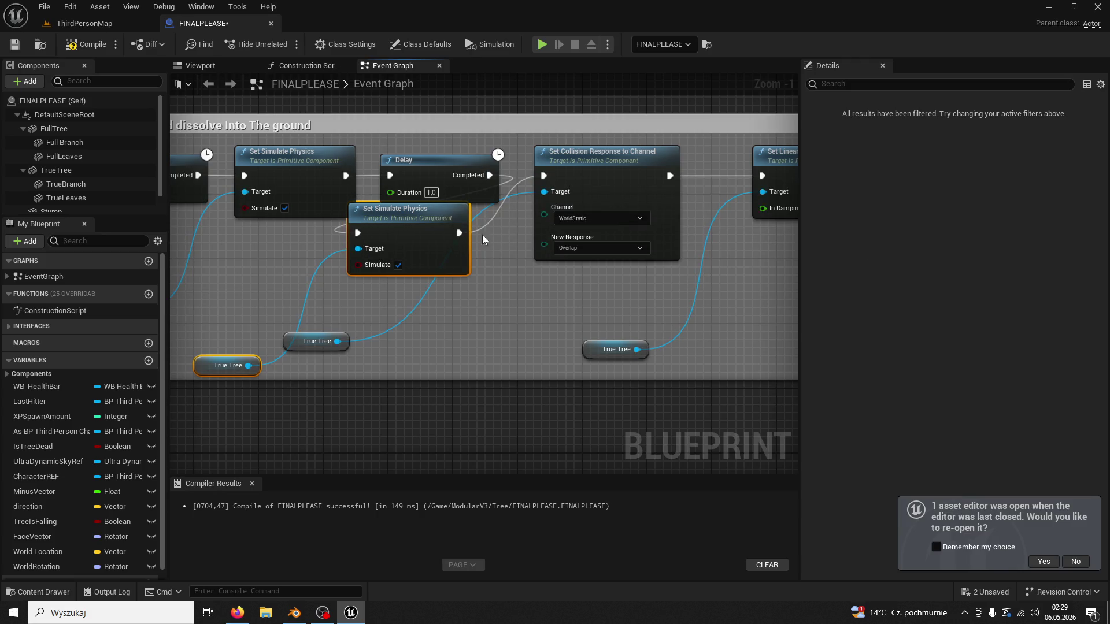
left_click(397, 265)
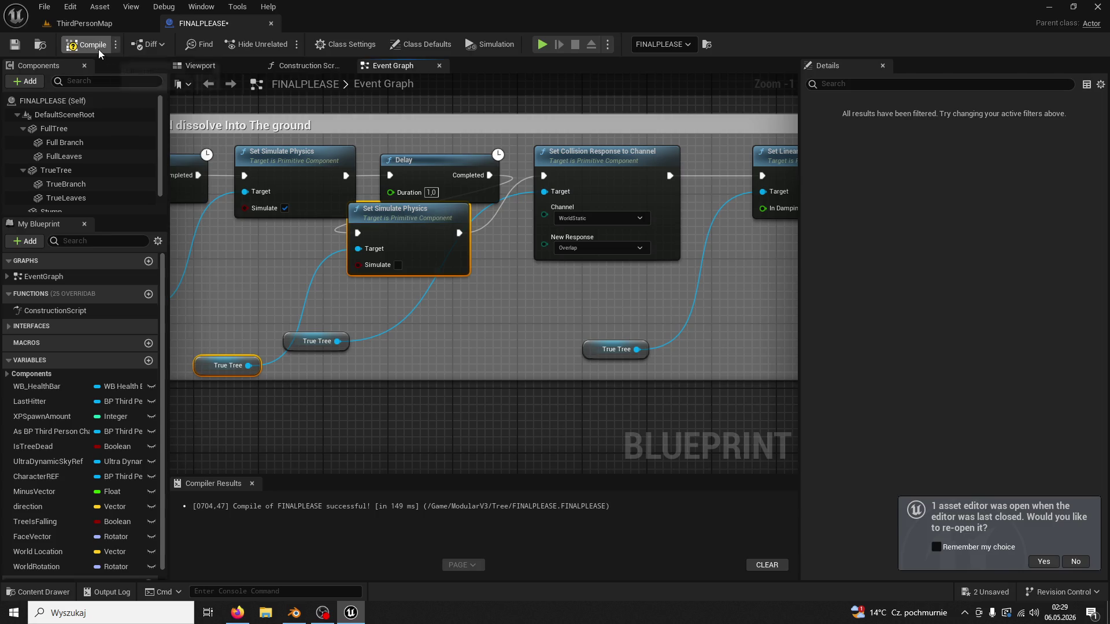
left_click(101, 24)
Play-test, chop a tree four times until it falls into stump and log, then stop.
left_click(285, 45)
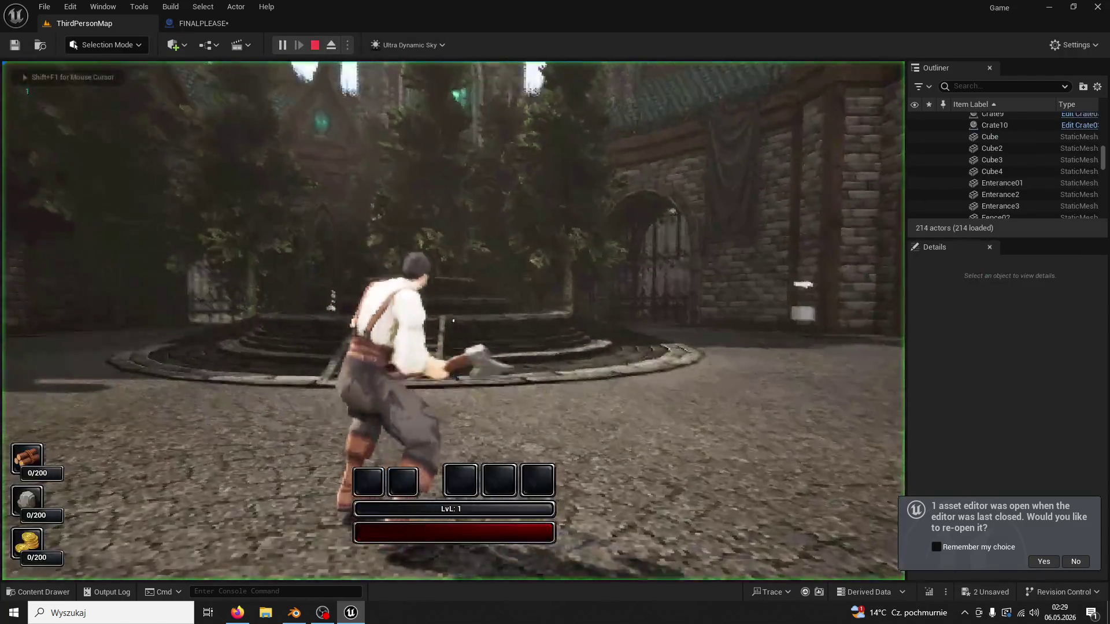
key("w")
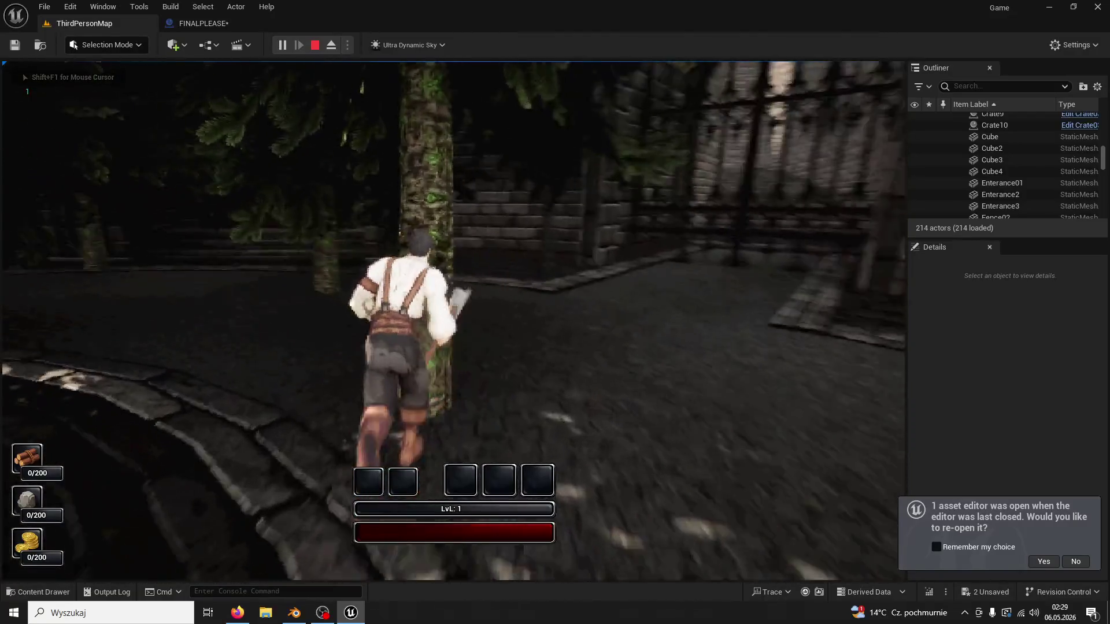
left_click(453, 321)
left_click(453, 321)
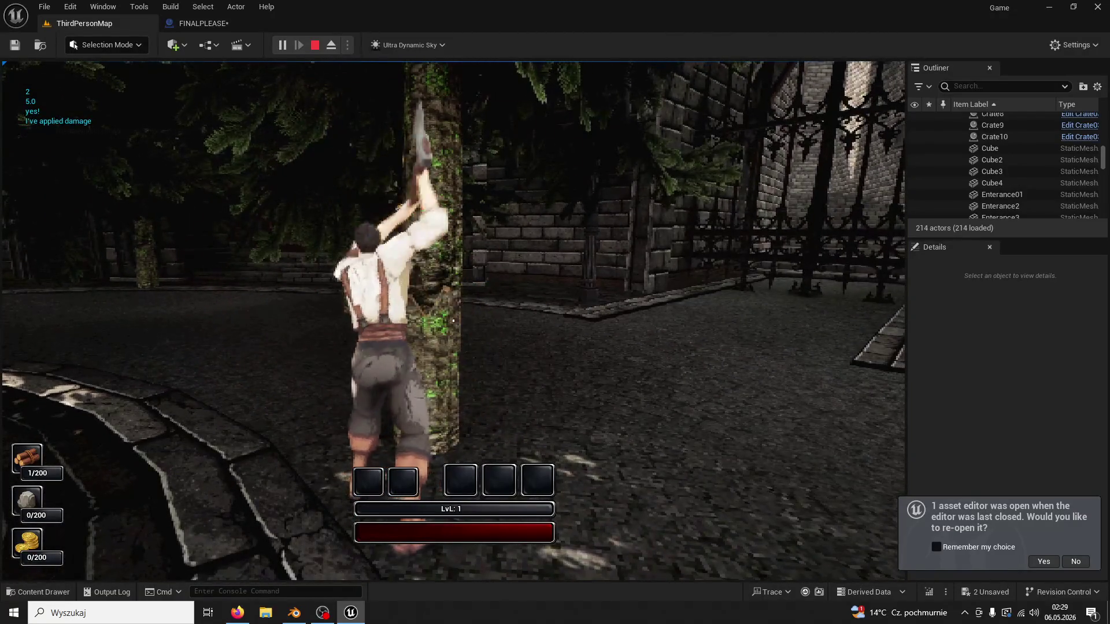
left_click(454, 320)
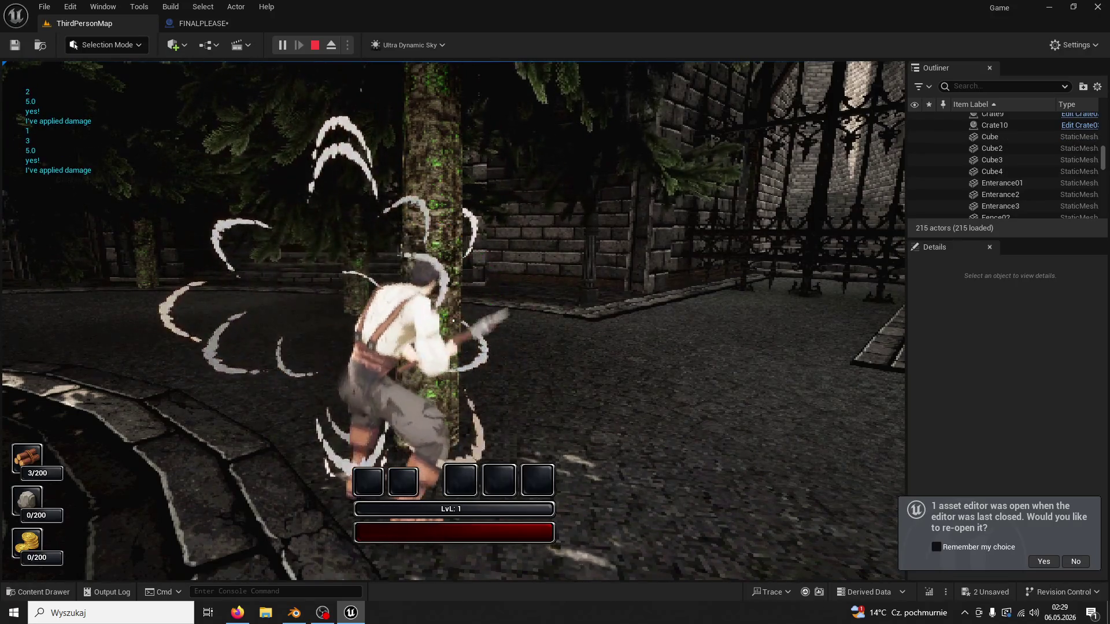
left_click(453, 320)
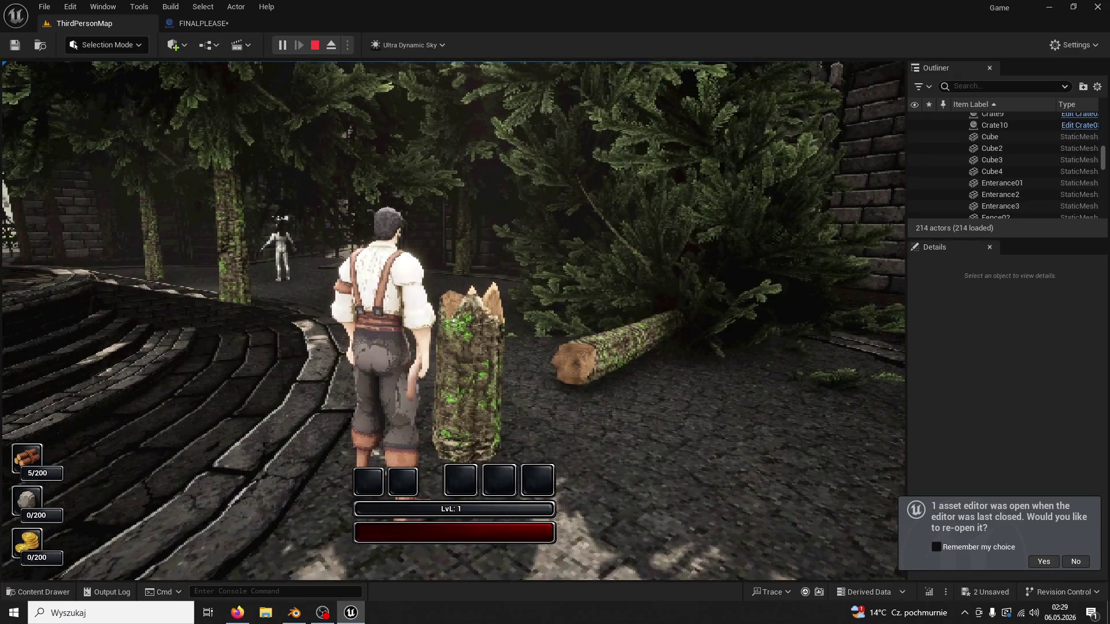
key("w")
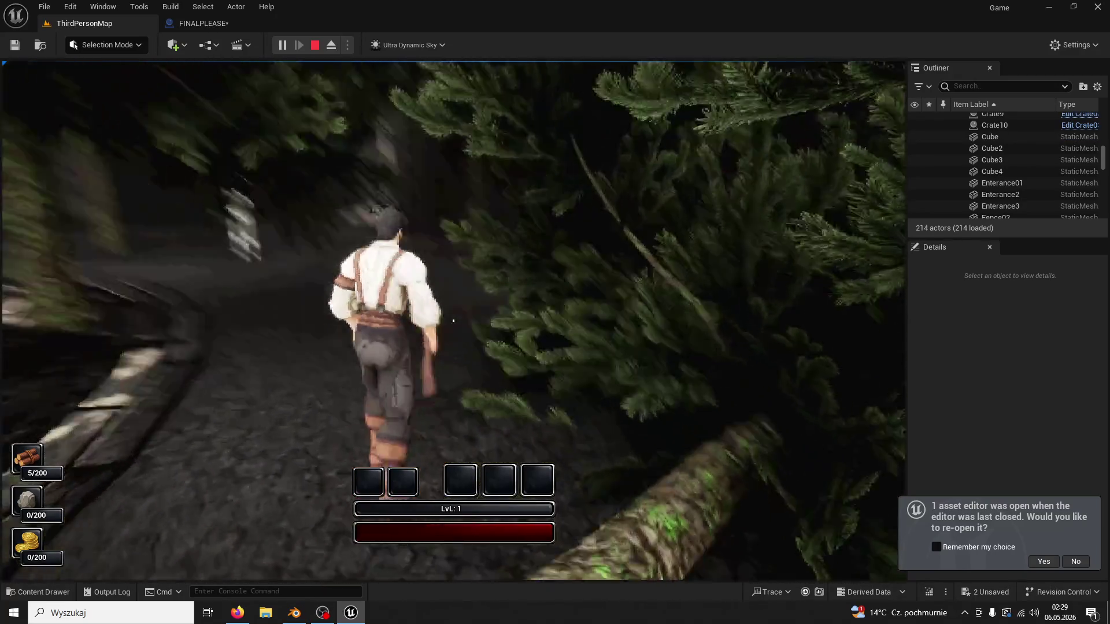
key("w")
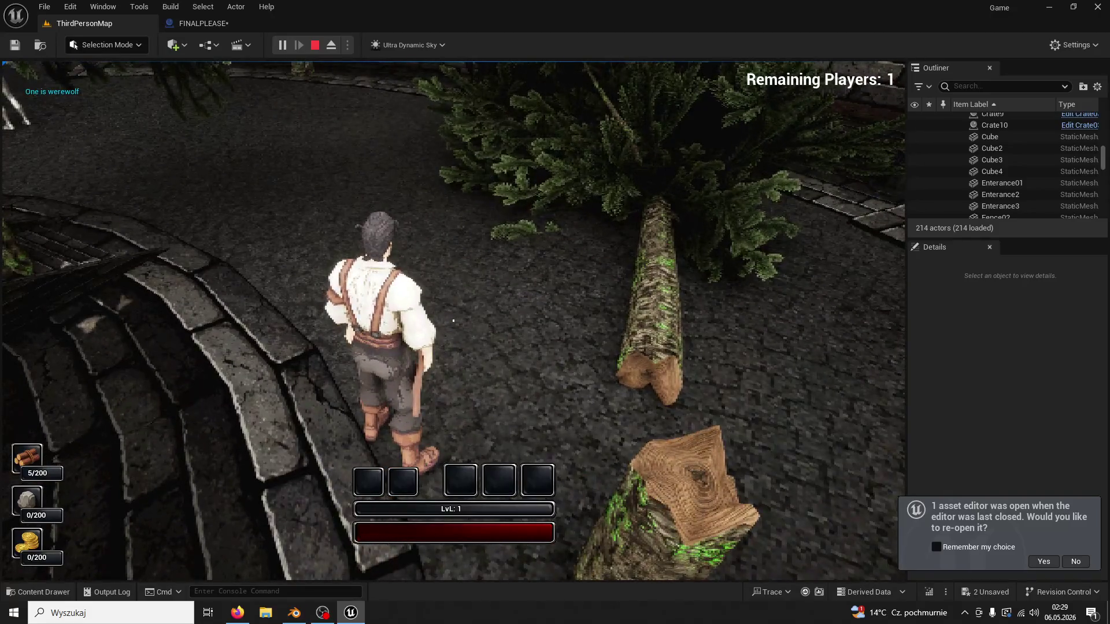
key("Escape")
Rearrange the True Tree getter, collision response and physics-off nodes to make room.
left_click(206, 26)
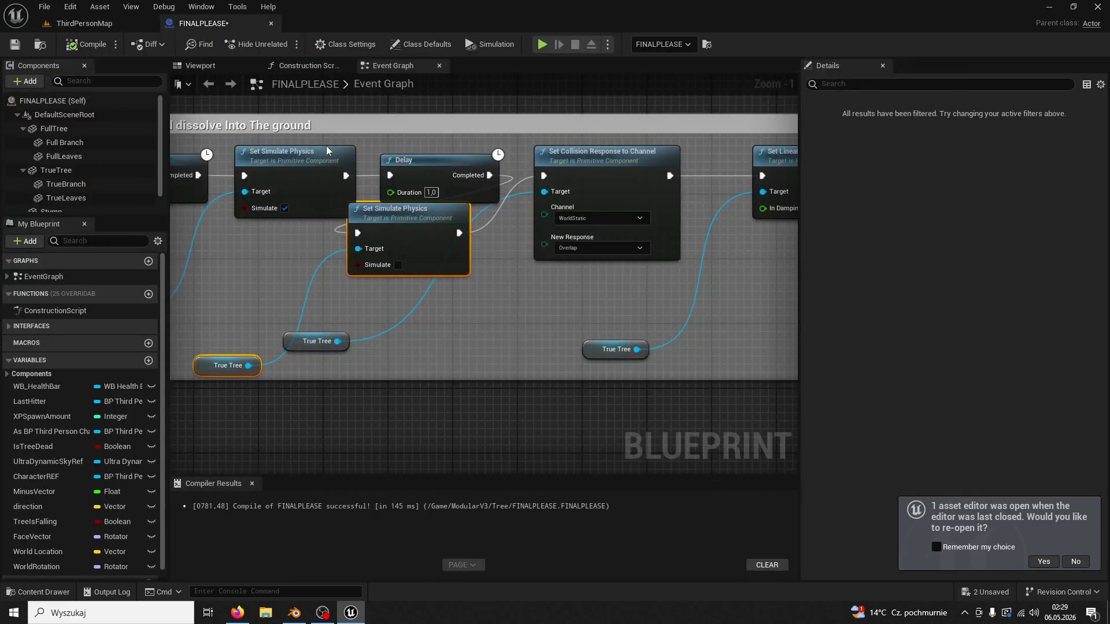
left_click_drag(488, 301, 436, 316)
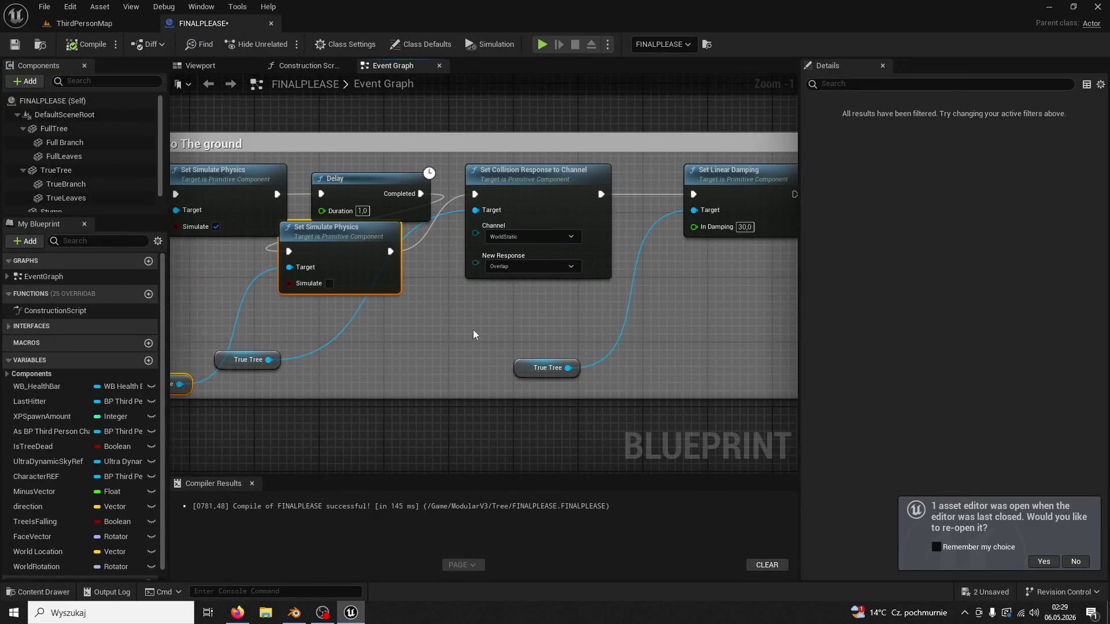
left_click_drag(230, 363, 329, 363)
left_click_drag(443, 332, 390, 322)
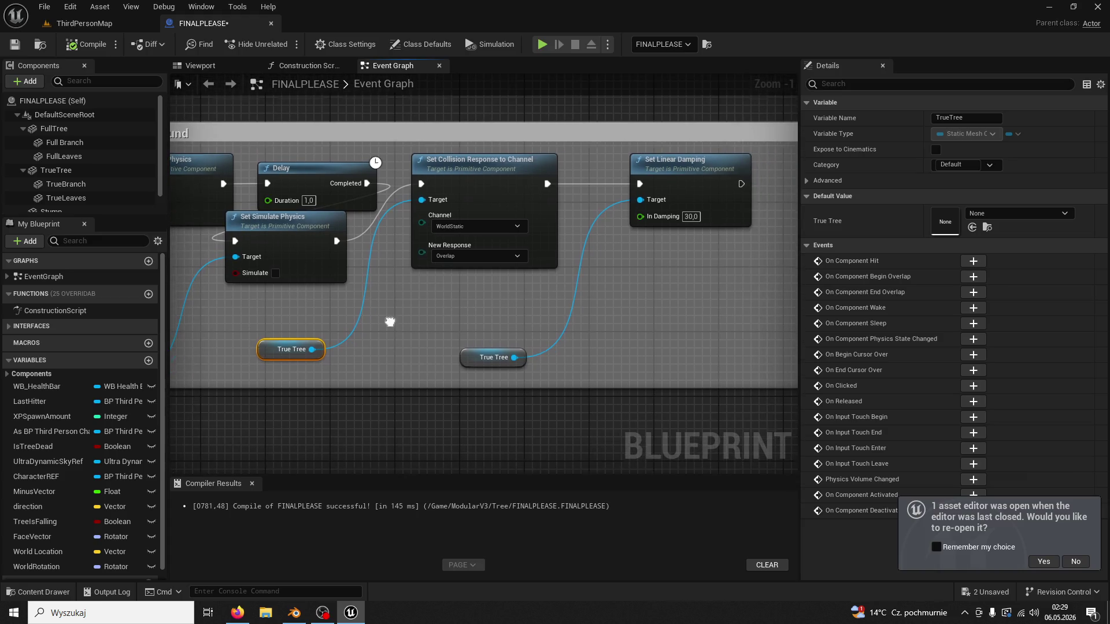
left_click_drag(471, 183, 504, 192)
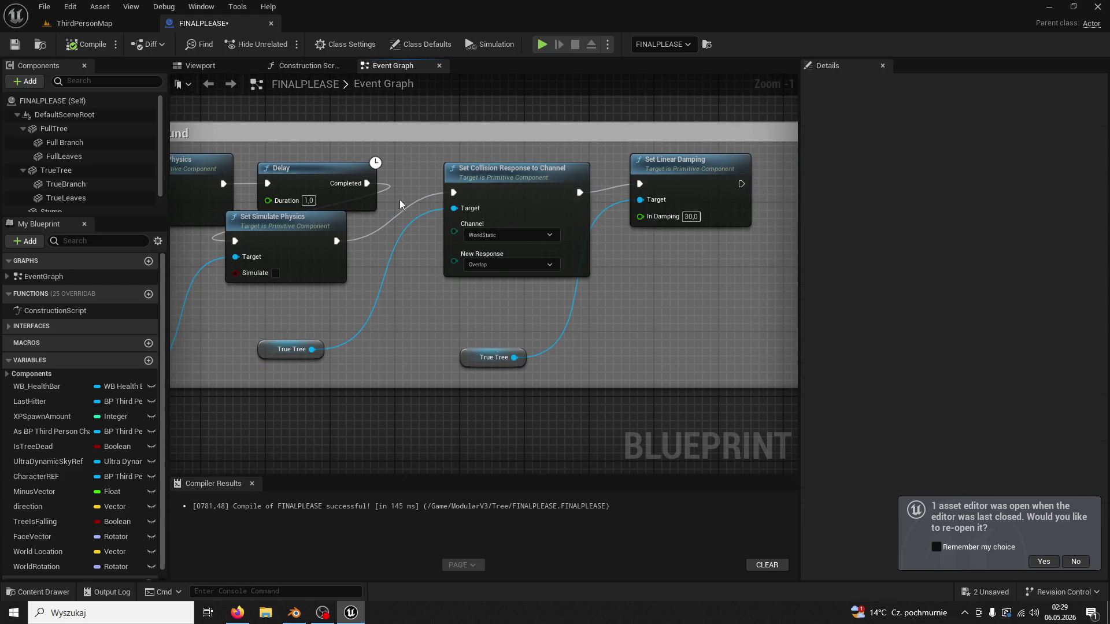
mouse_move(312, 224)
left_mouse_down()
mouse_move(469, 260)
mouse_move(556, 261)
left_mouse_up()
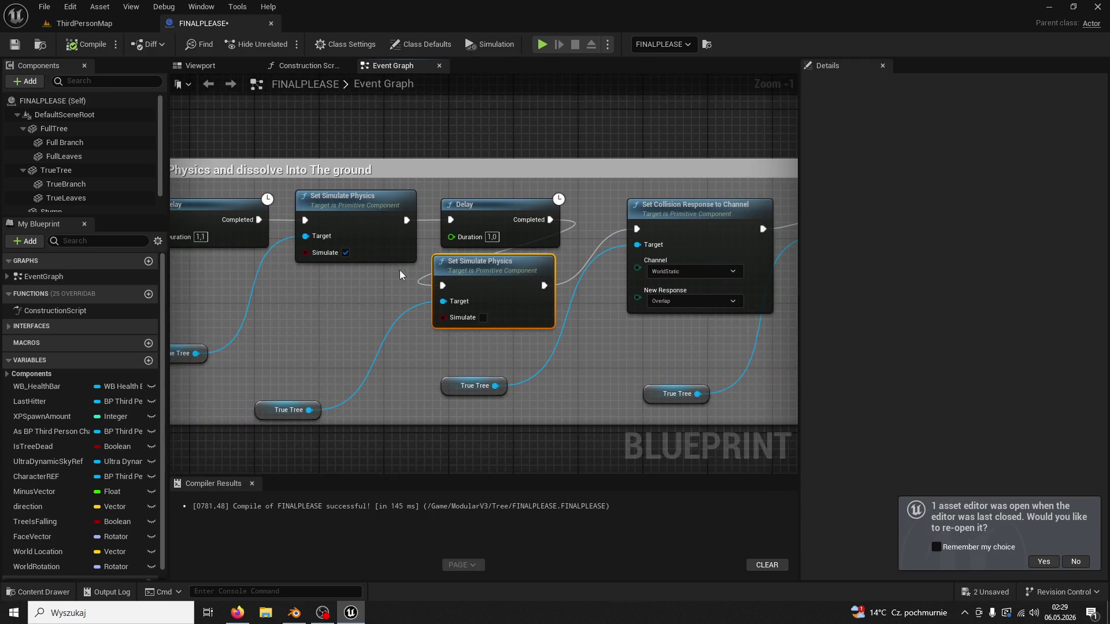
mouse_move(414, 273)
left_mouse_down()
mouse_move(469, 261)
mouse_move(188, 280)
left_mouse_up()
Add a Delay with Duration 1 after the physics-off node.
mouse_move(346, 278)
left_mouse_down()
mouse_move(405, 243)
mouse_move(375, 142)
left_mouse_up()
type("de")
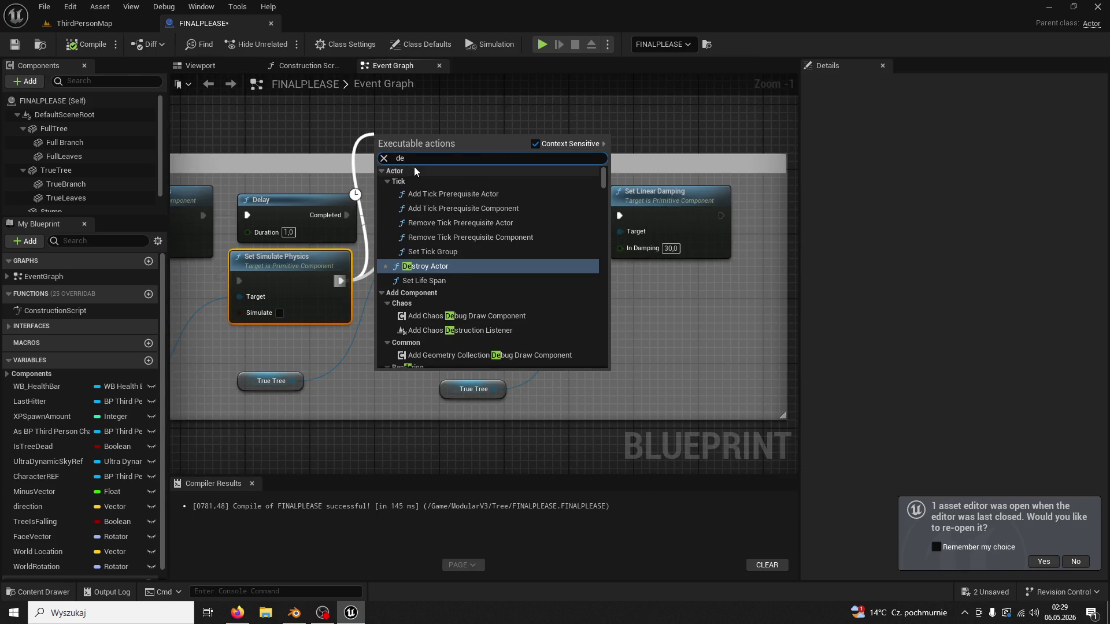
type("lay")
key("Return")
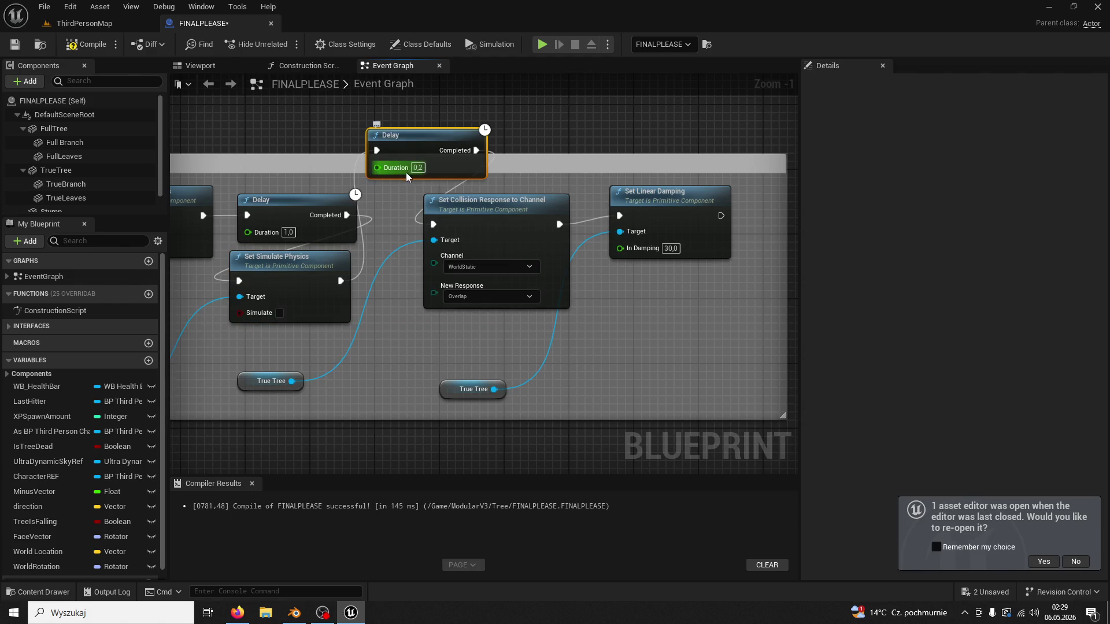
left_click(417, 168)
type("1")
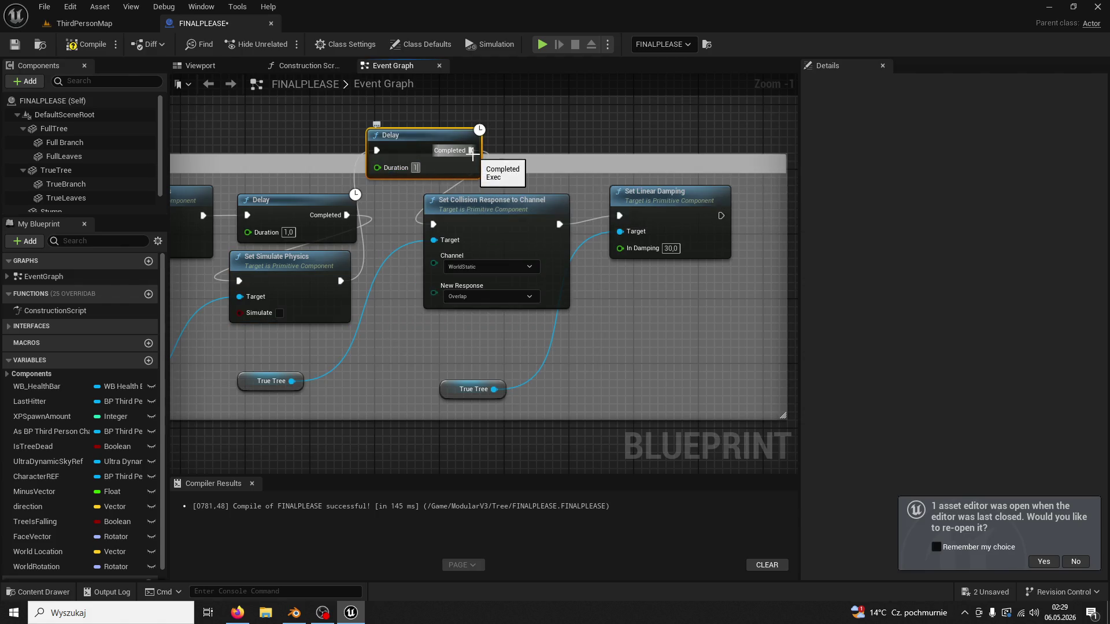
left_click_drag(567, 123, 565, 124)
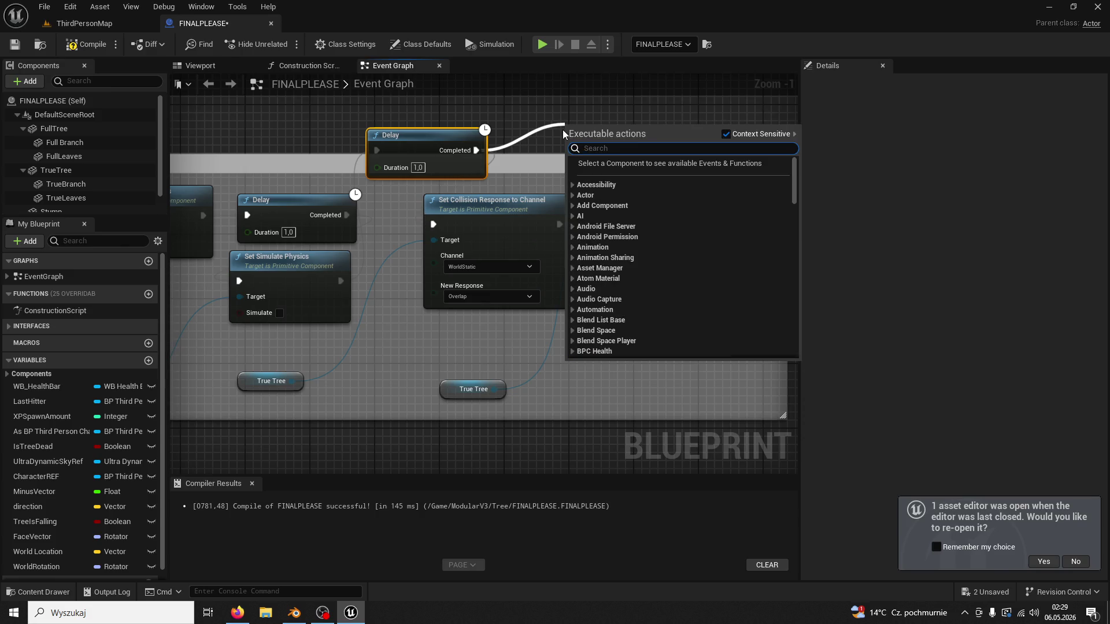
Paste another Set Simulate Physics with True Tree, wire it from the Delay, enable Simulate, and play.
left_click(289, 270)
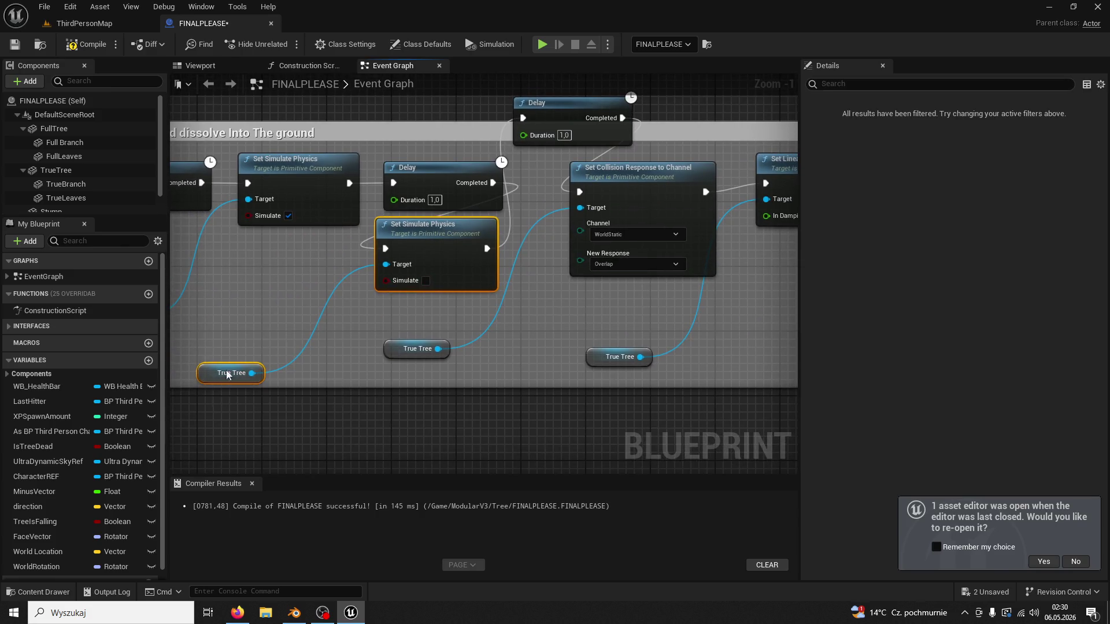
key("ctrl+c")
key("ctrl+v")
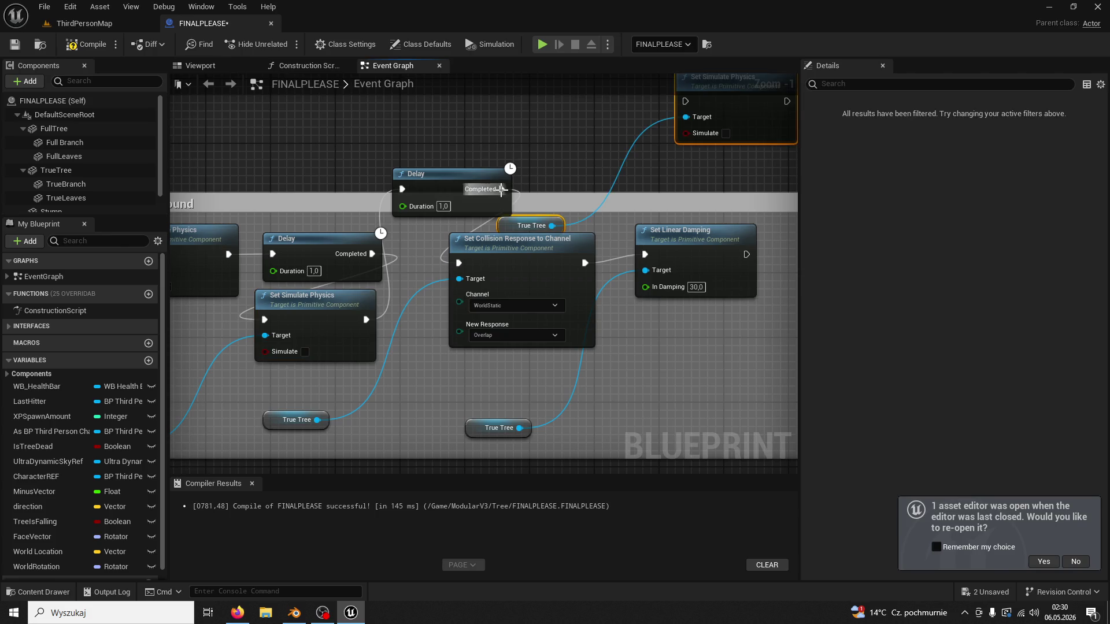
left_click_drag(696, 104, 354, 258)
left_click(726, 134)
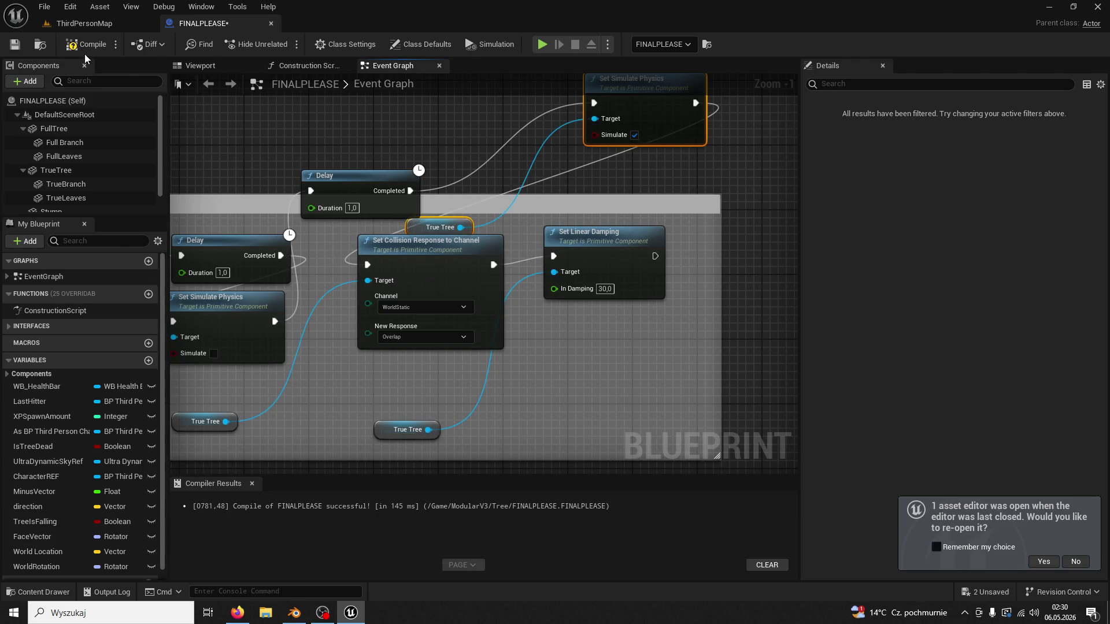
left_click(105, 26)
left_click(283, 45)
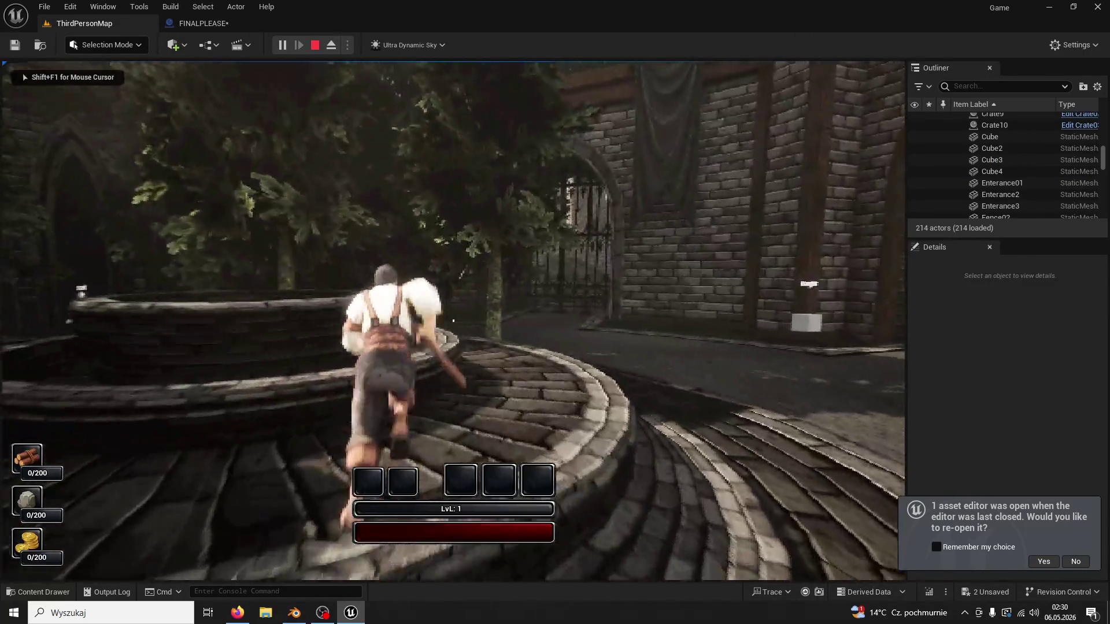
Dismiss the stray system menu, run to a tree, and chop it three times.
key("super")
key("Escape")
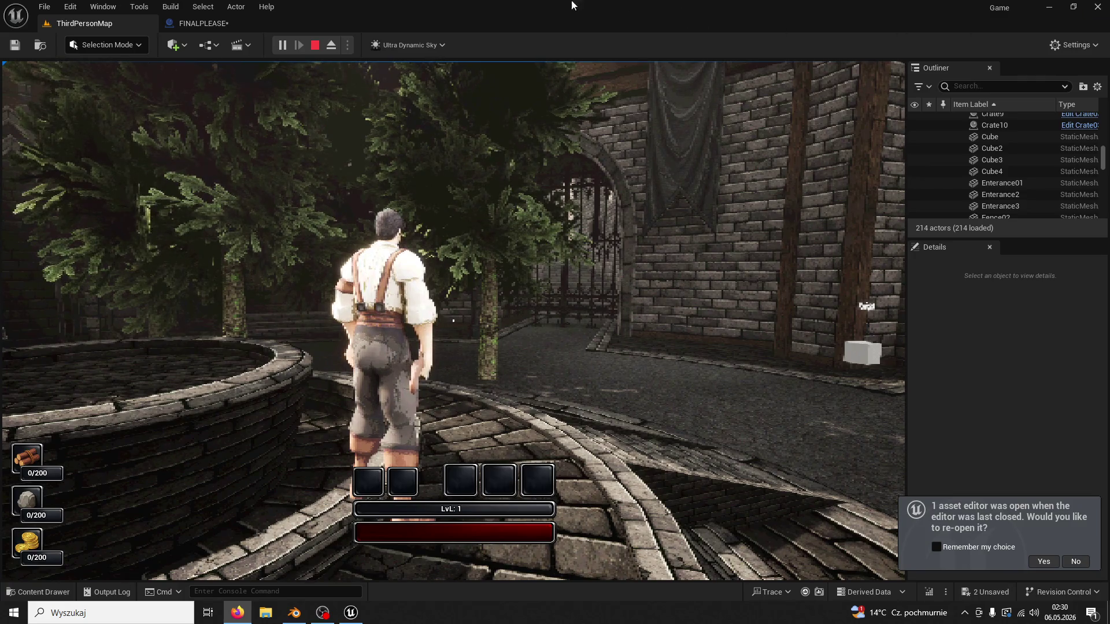
key("w")
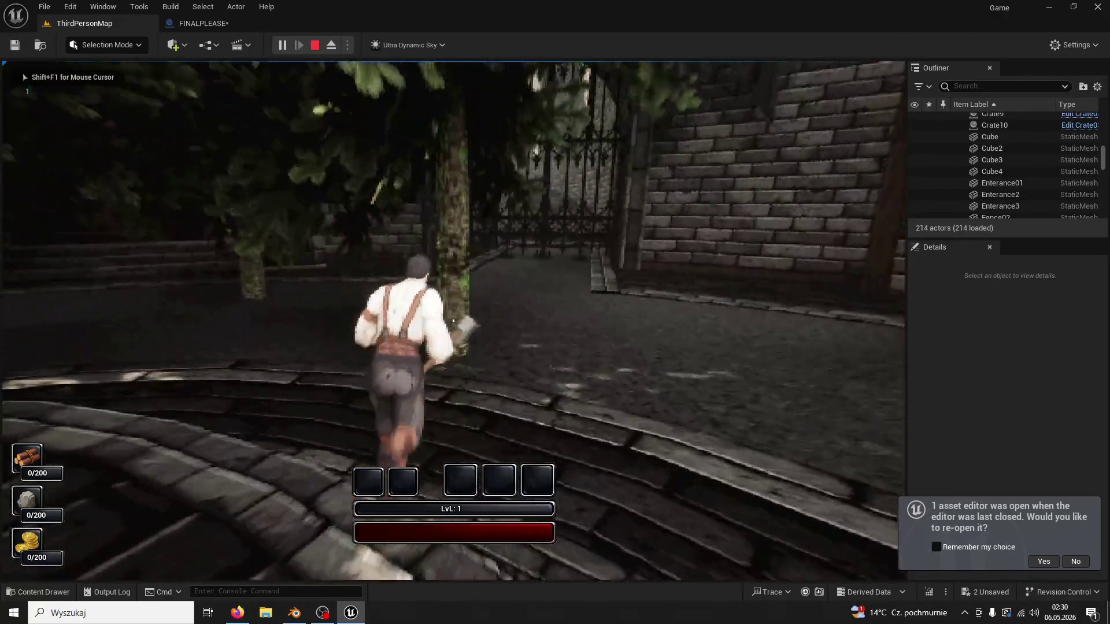
left_click(453, 321)
left_click(454, 321)
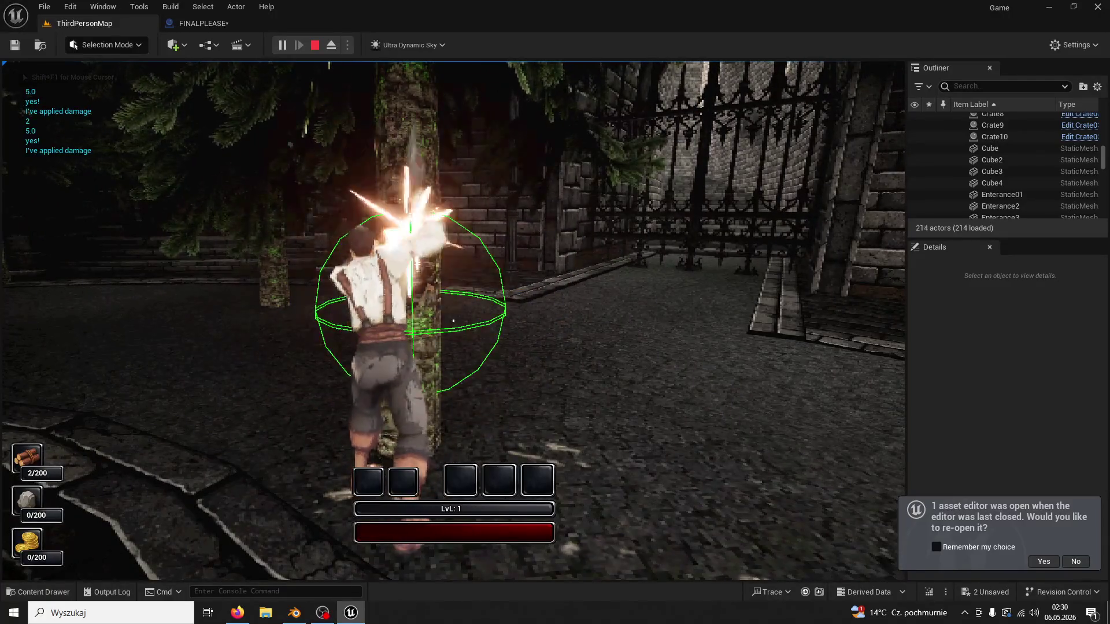
left_click(453, 320)
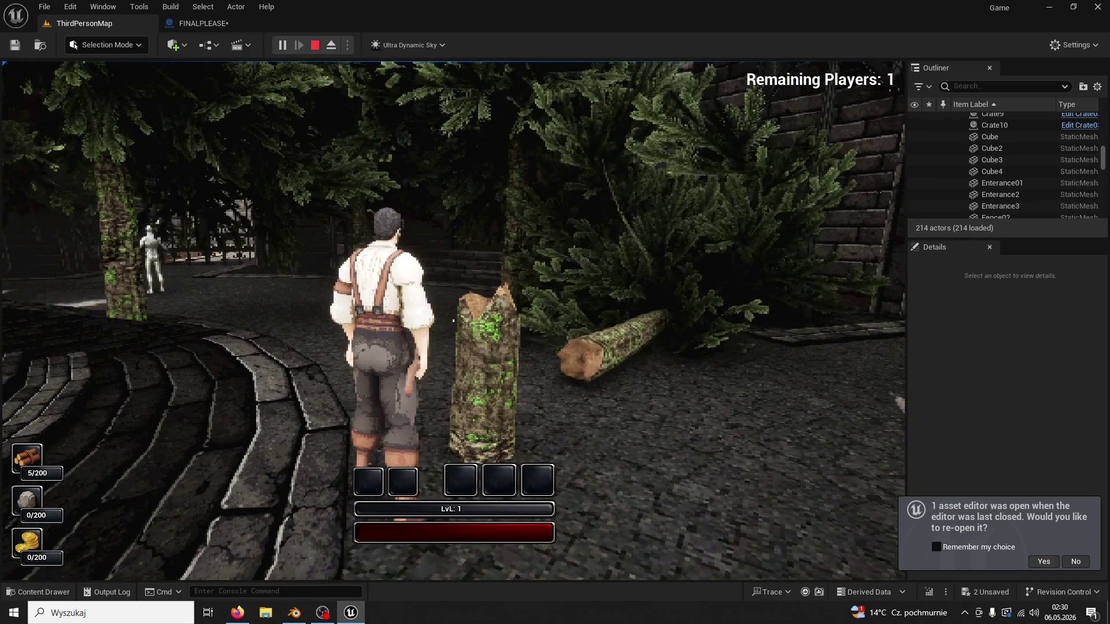
Chop down another tree for 10/200 wood, then end the play test.
key("w")
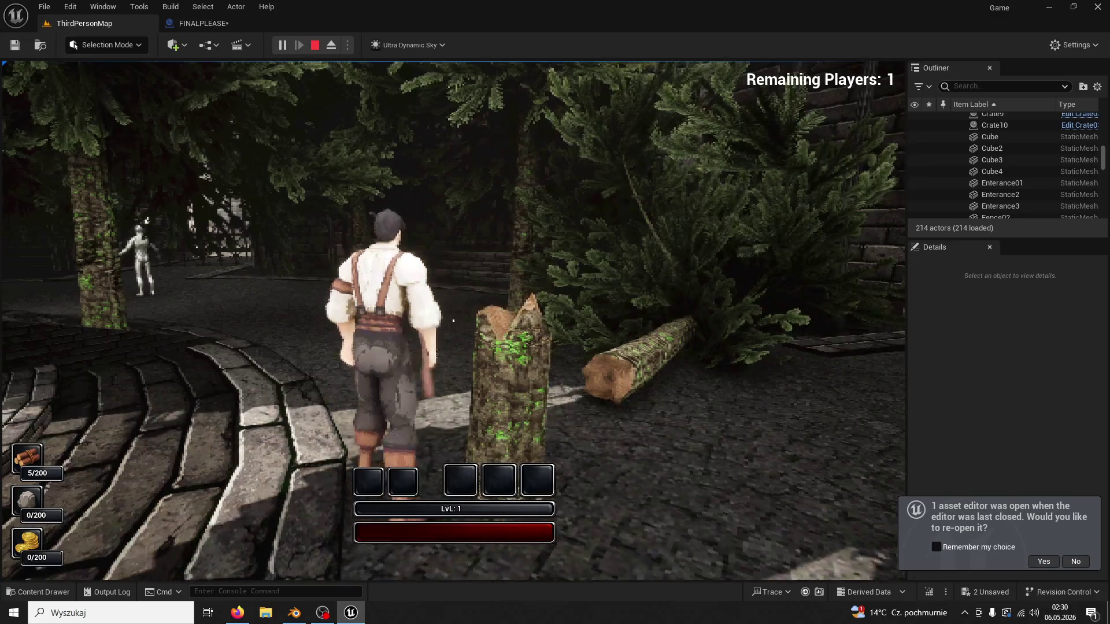
key("w")
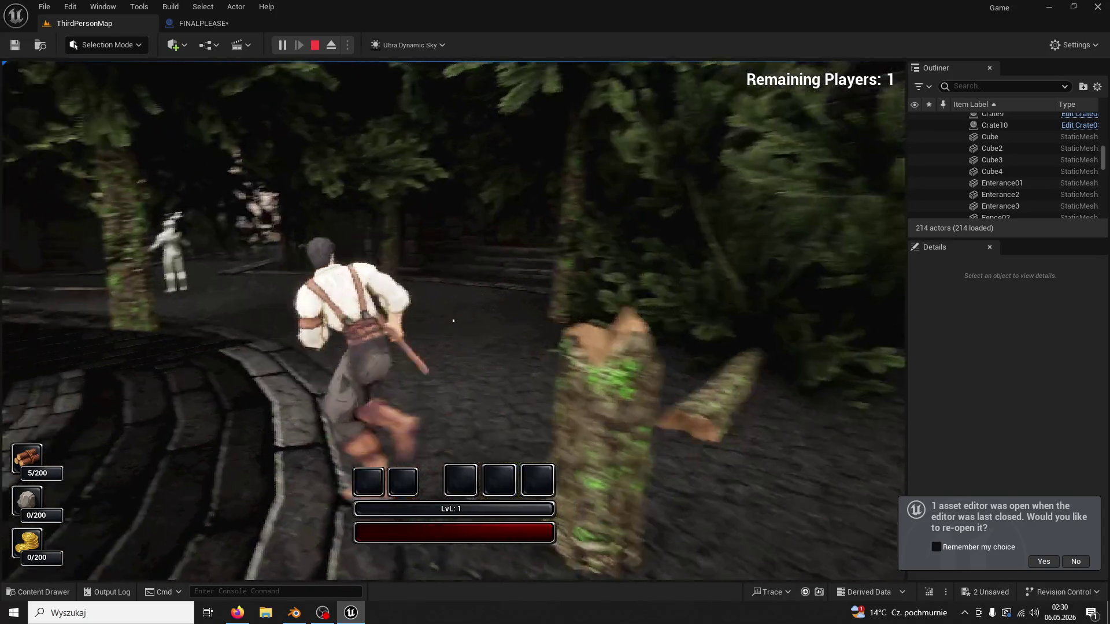
left_click(453, 320)
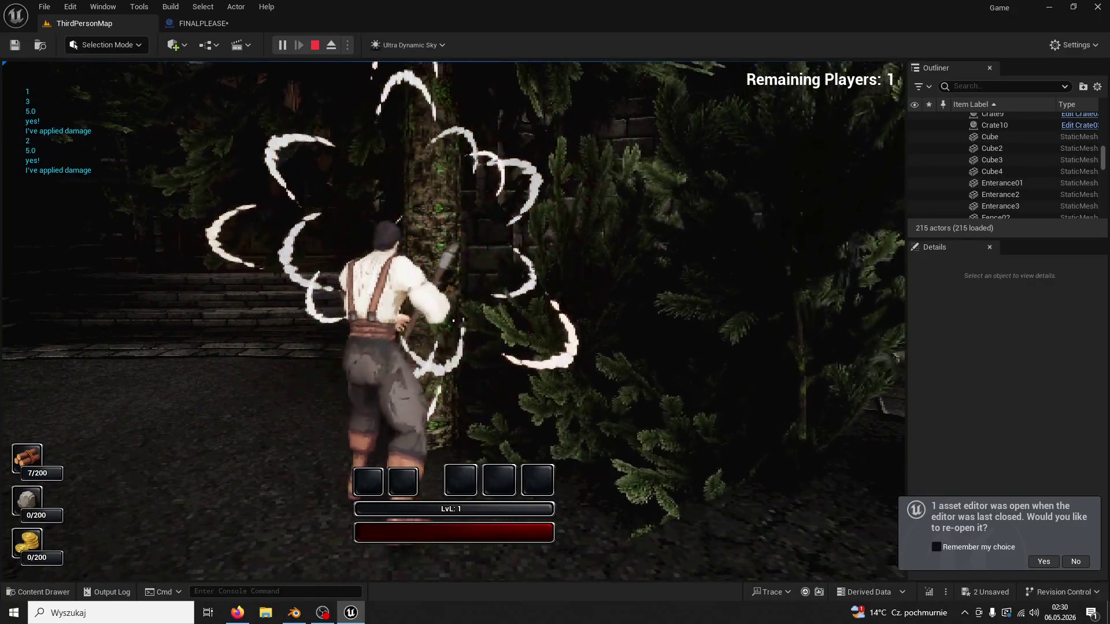
left_click(453, 321)
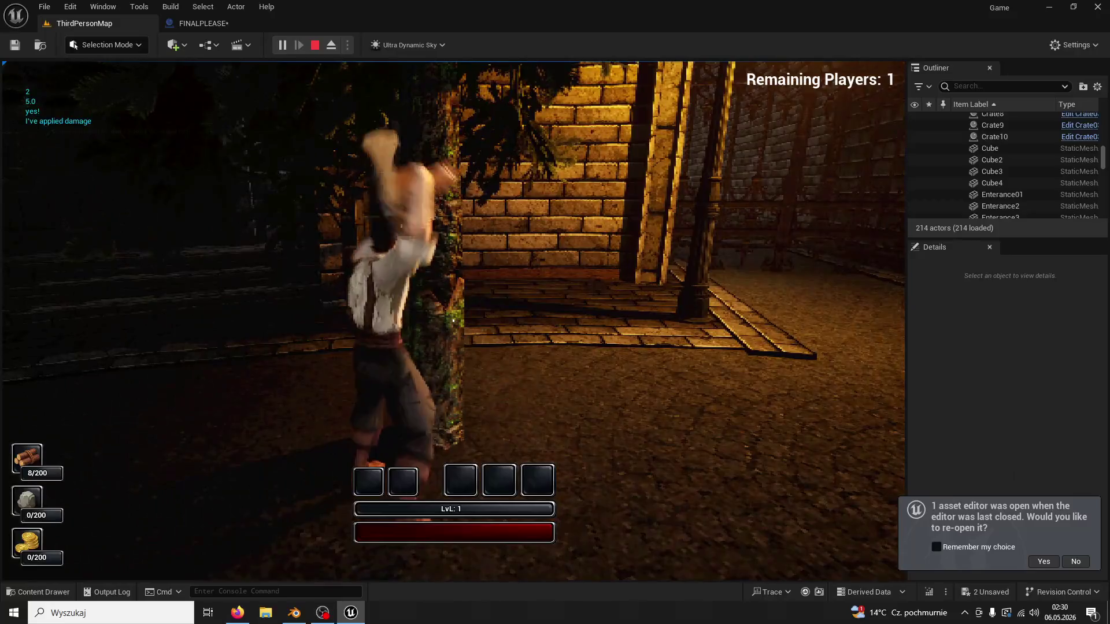
key("w")
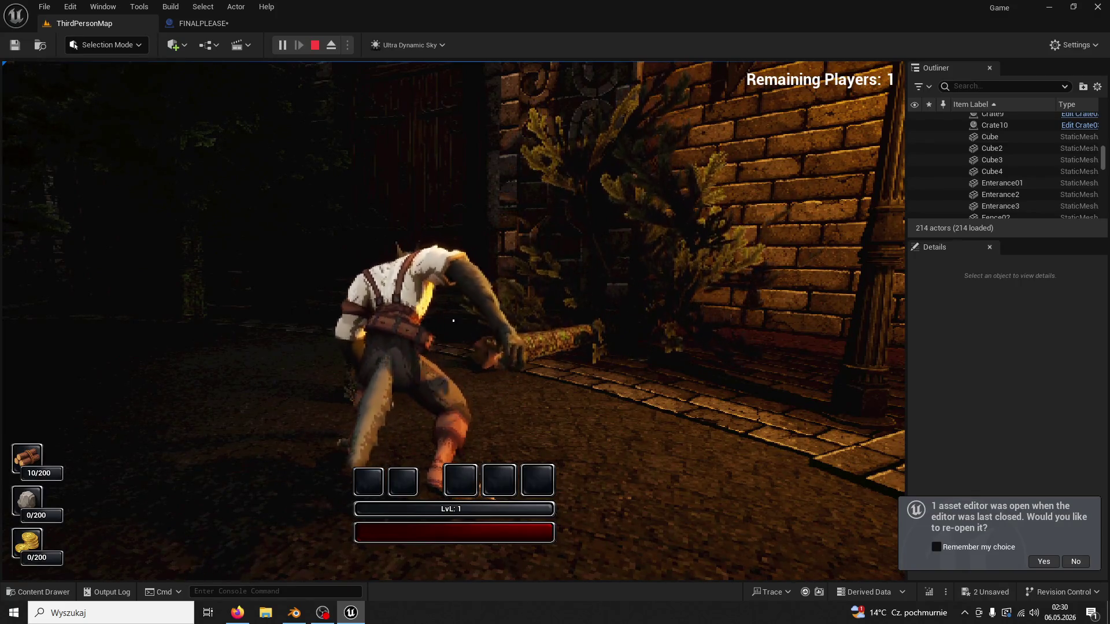
key("Escape")
Move the Set Linear Damping node into place near the dissolve-into-ground nodes.
left_click_drag(440, 173, 670, 199)
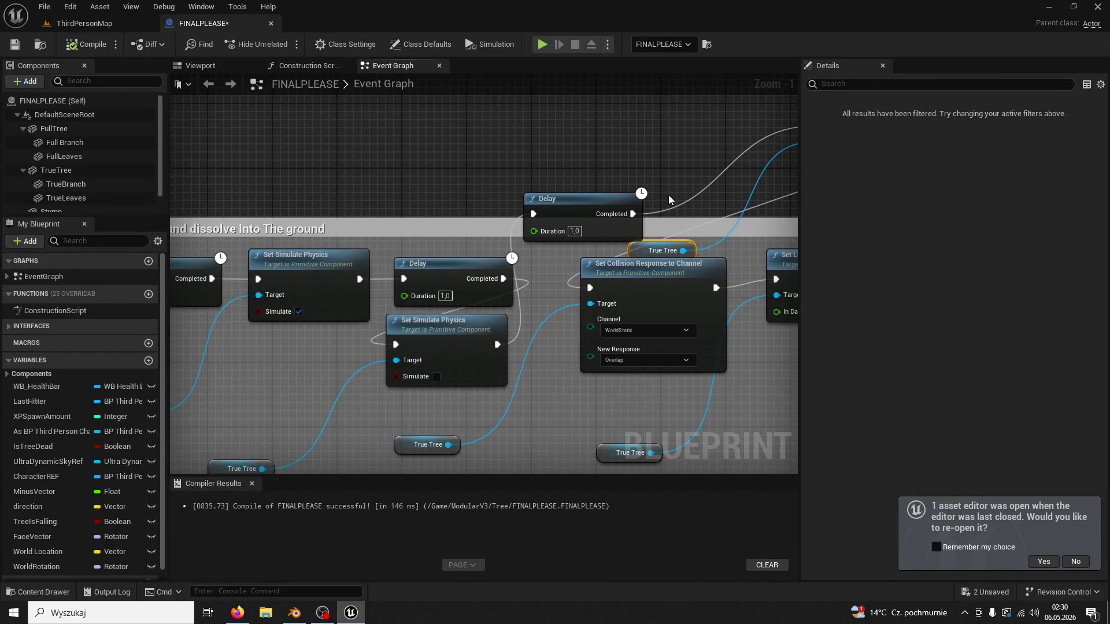
mouse_move(549, 276)
left_mouse_down()
mouse_move(694, 255)
mouse_move(662, 297)
mouse_move(489, 307)
mouse_move(448, 340)
left_mouse_up()
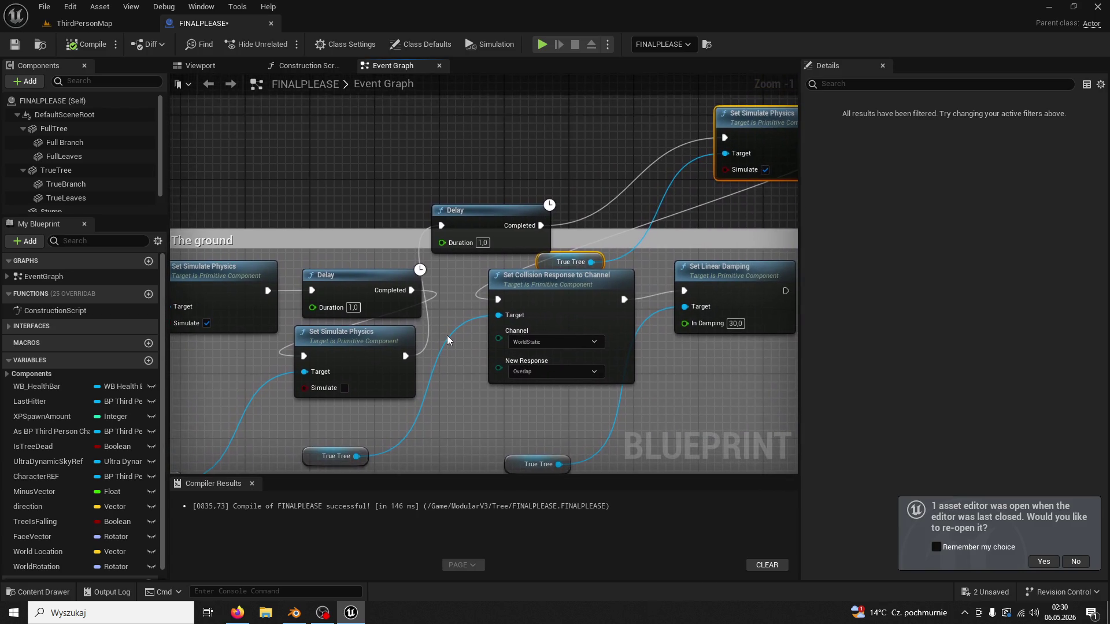
mouse_move(587, 327)
left_mouse_down()
mouse_move(605, 321)
mouse_move(567, 329)
mouse_move(553, 314)
mouse_move(531, 343)
mouse_move(508, 343)
left_mouse_up()
left_click_drag(630, 302, 692, 358)
mouse_move(607, 321)
left_mouse_down()
mouse_move(635, 294)
mouse_move(565, 319)
mouse_move(516, 318)
mouse_move(632, 251)
mouse_move(612, 232)
left_mouse_up()
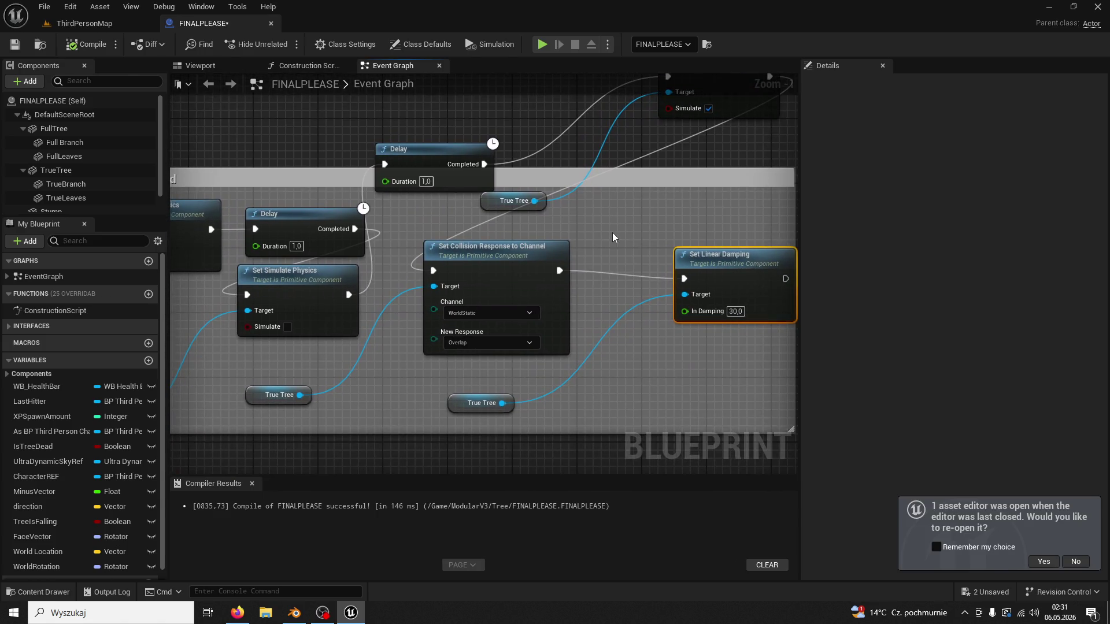
Set the RETURN TREE TO ORIGINAL POSITION Delay's Duration to 15 seconds.
scroll(612, 232, "down", 4)
left_click_drag(600, 274, 644, 211)
scroll(644, 210, "up", 3)
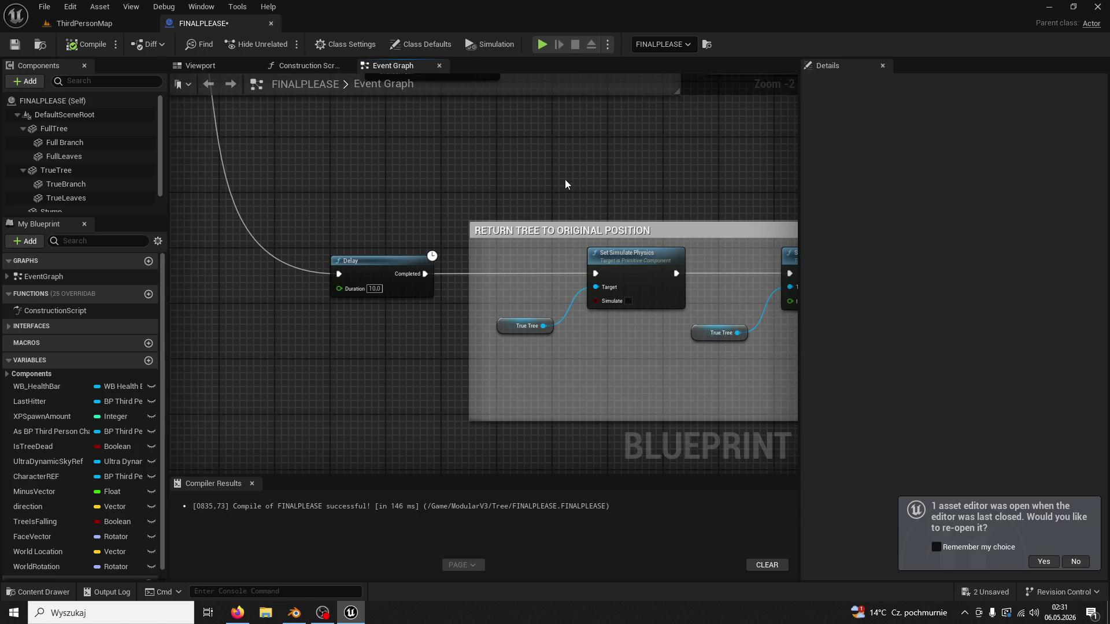
left_click_drag(566, 183, 487, 150)
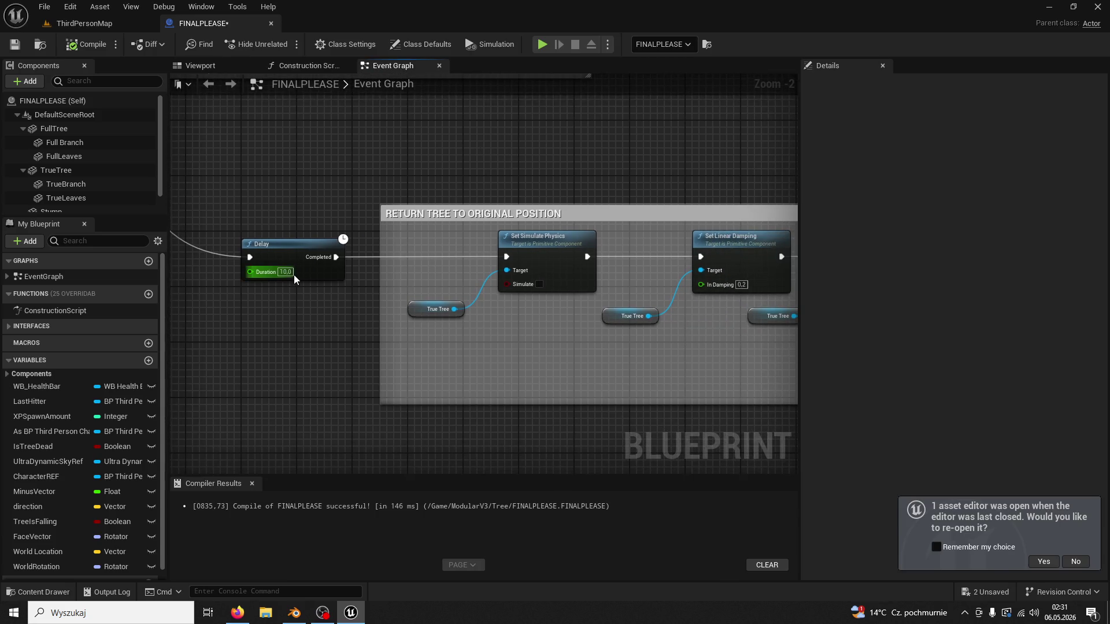
type("15")
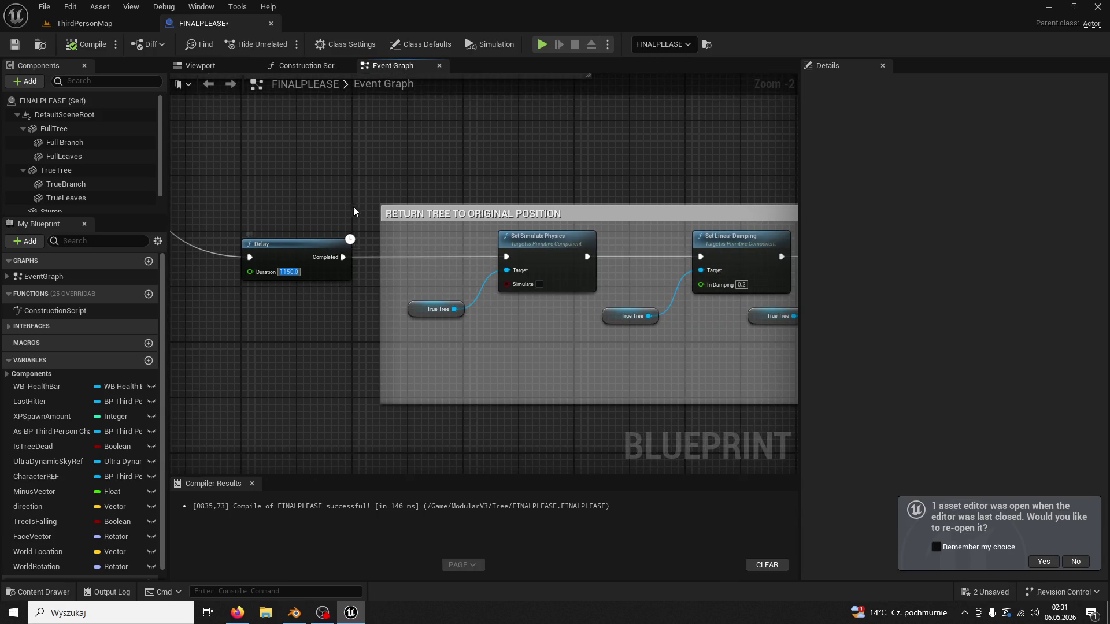
key("Return")
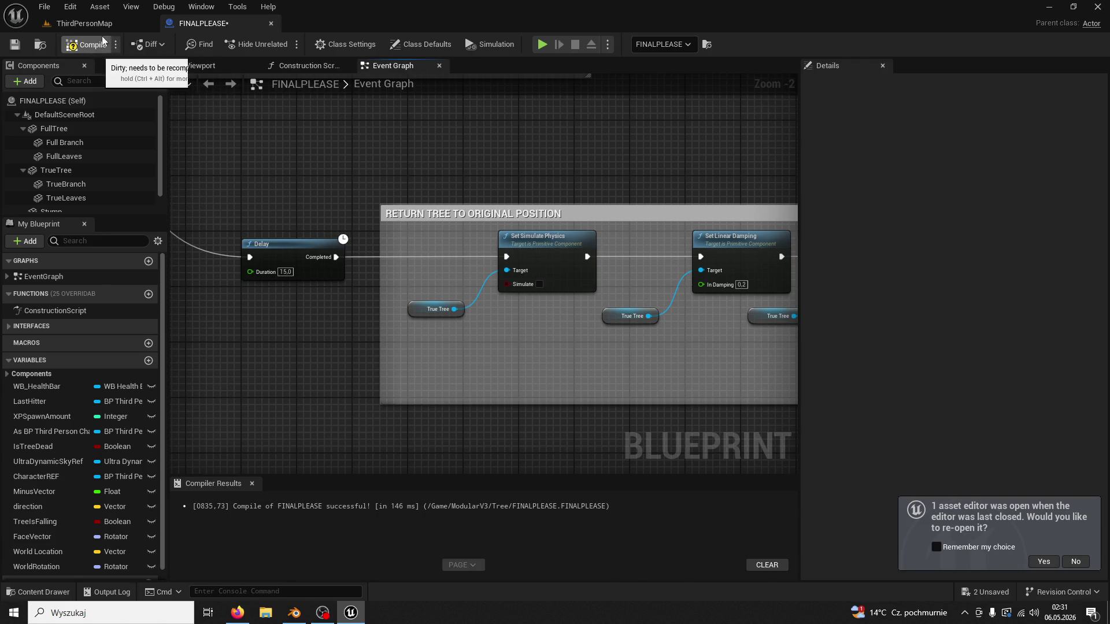
left_click(69, 23)
Start a play test and chop a nearby tree four times until it falls.
left_click(283, 46)
key("w")
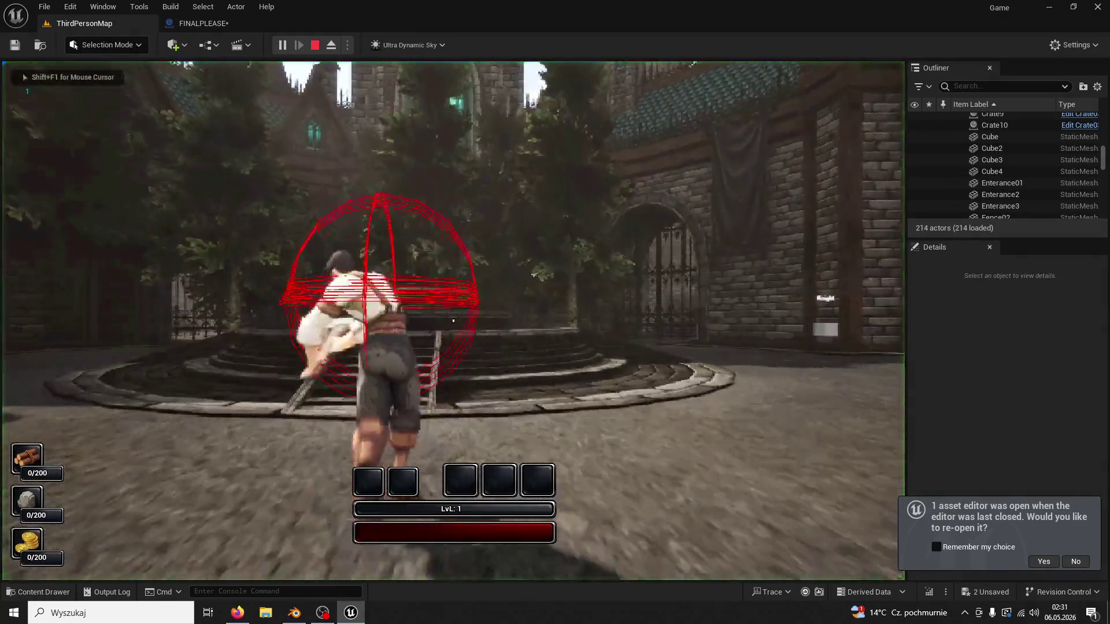
key("w")
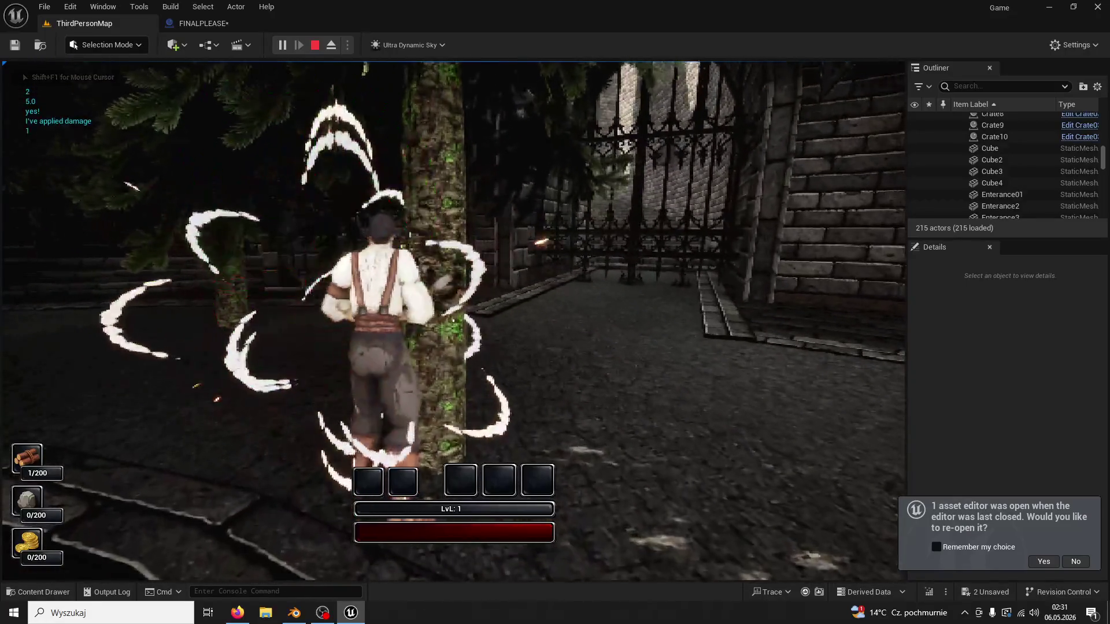
left_click(454, 321)
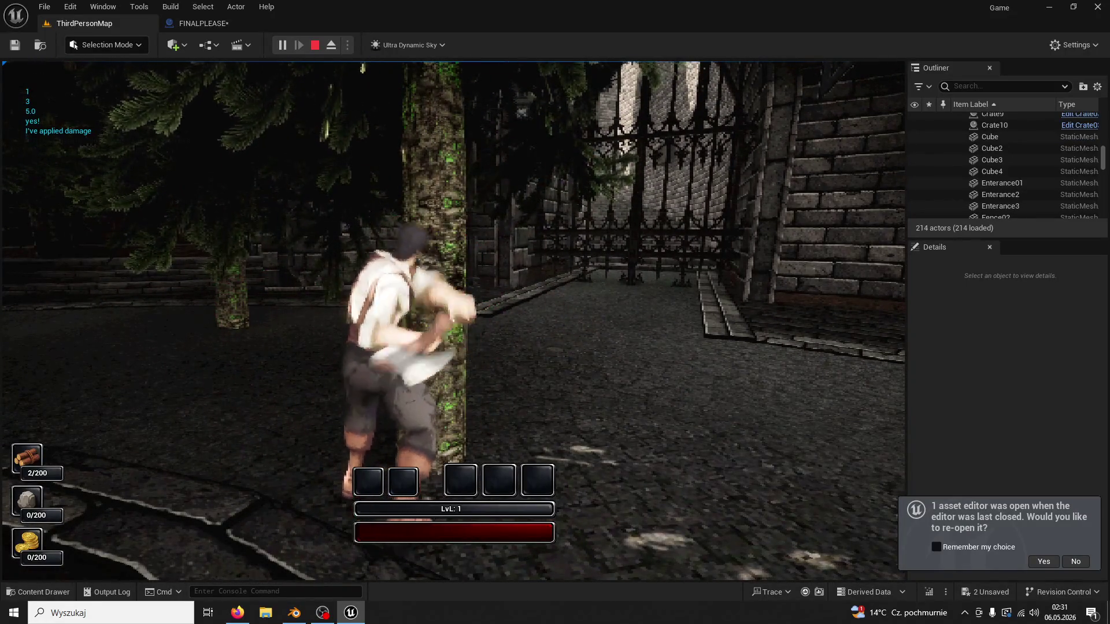
left_click(454, 321)
left_click(454, 321)
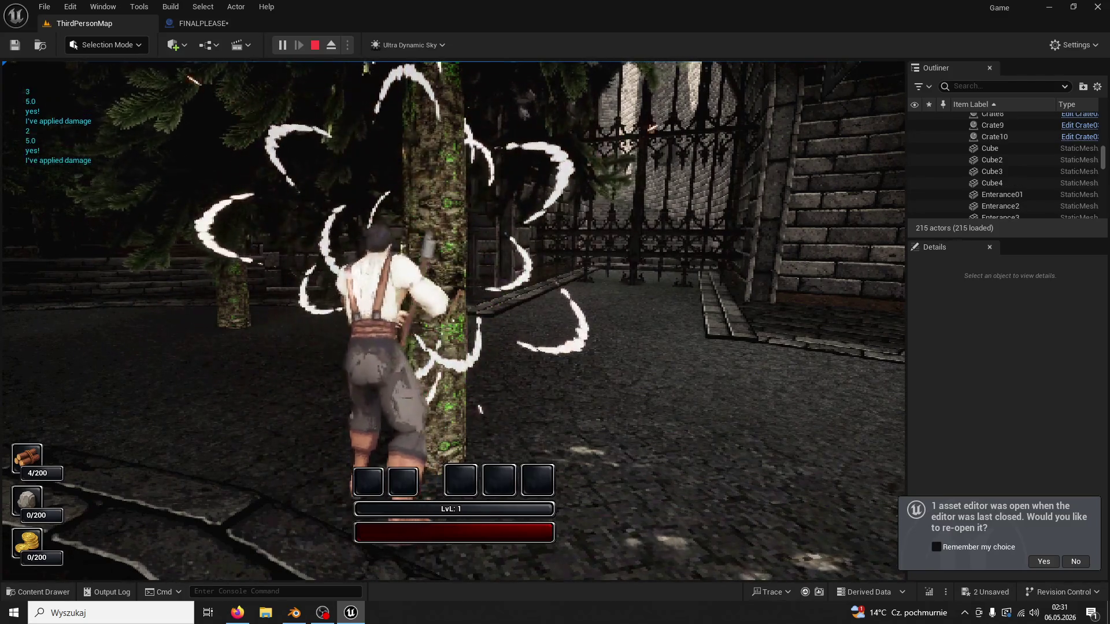
left_click(454, 321)
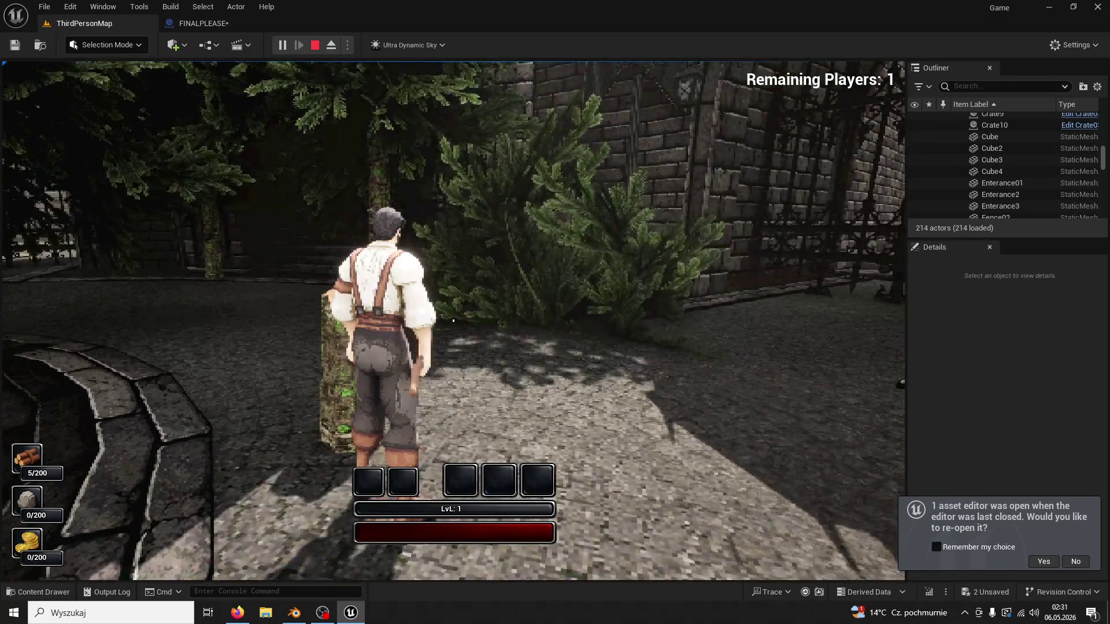
Run down the path and fell a second tree with five chops.
key("w")
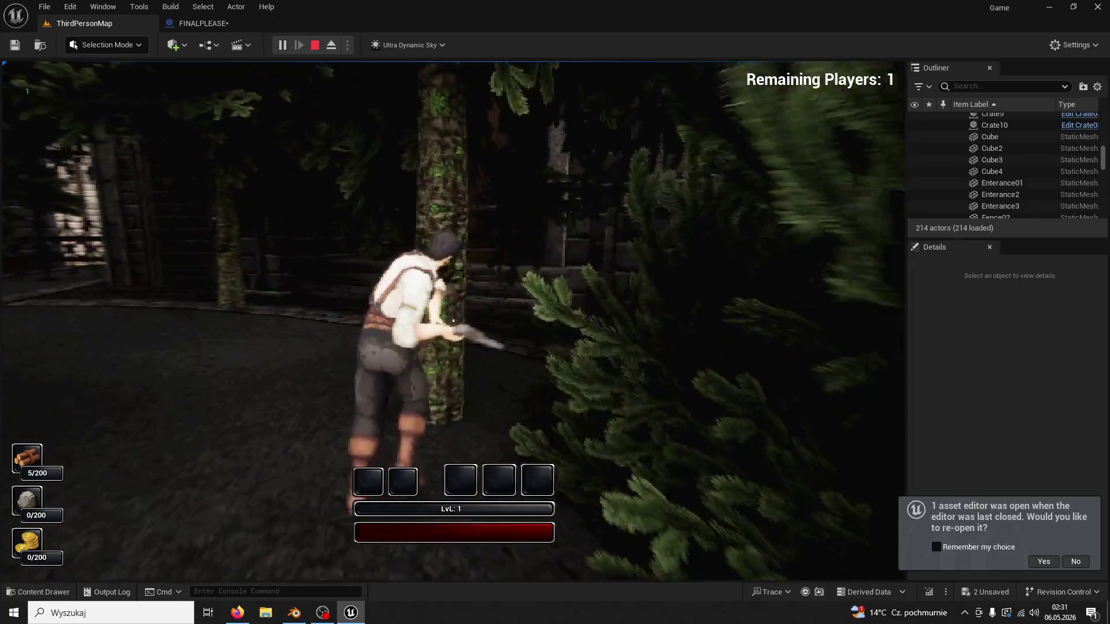
left_click(453, 321)
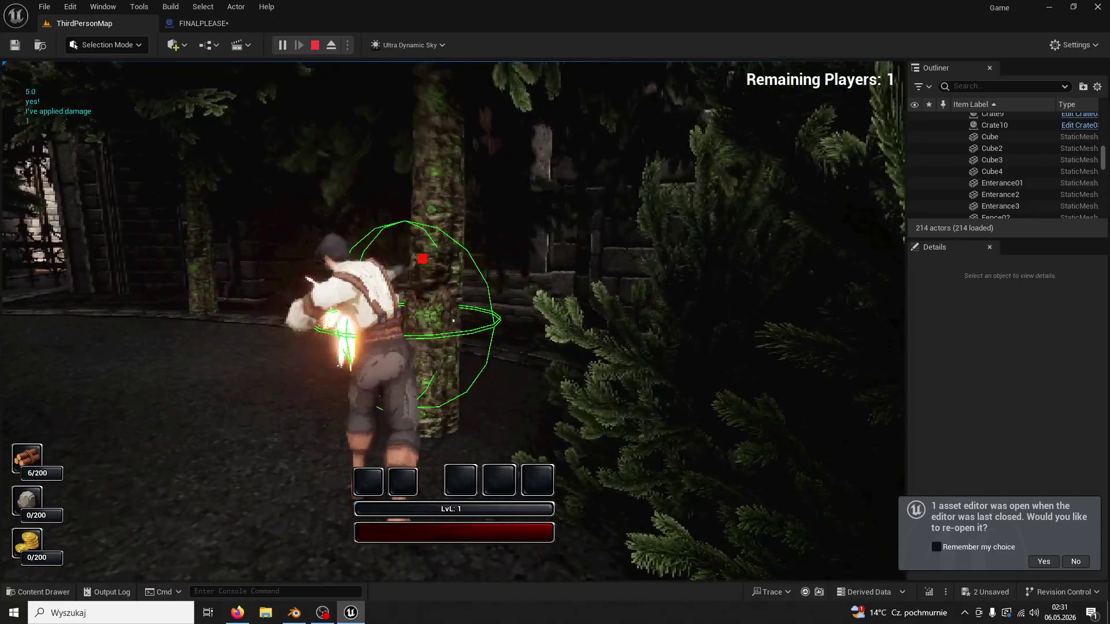
left_click(453, 321)
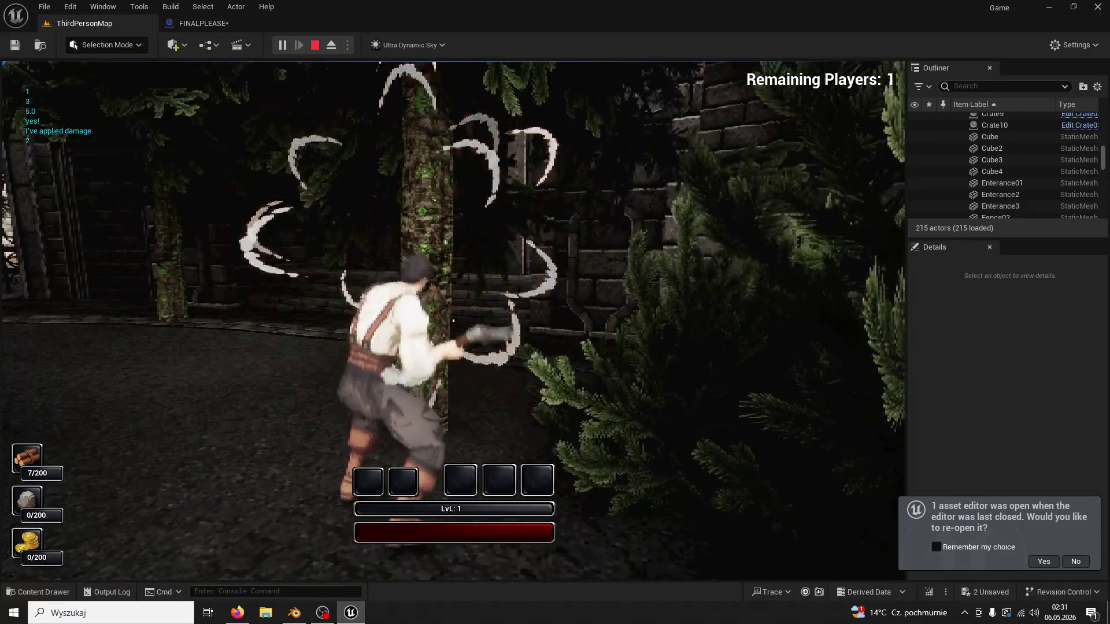
left_click(454, 321)
left_click(453, 321)
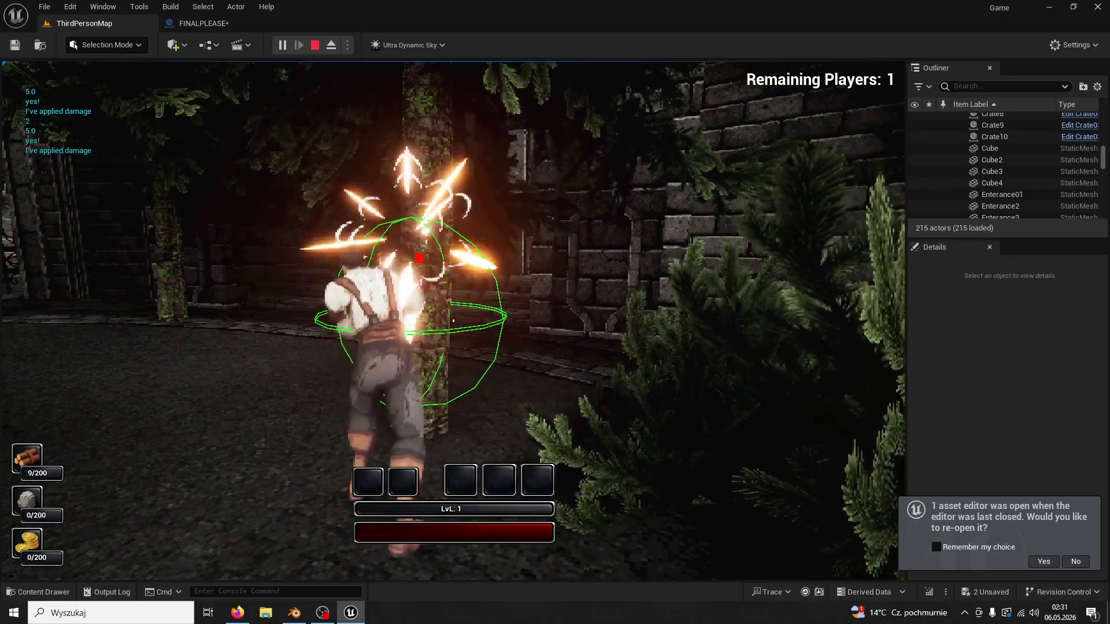
left_click(453, 321)
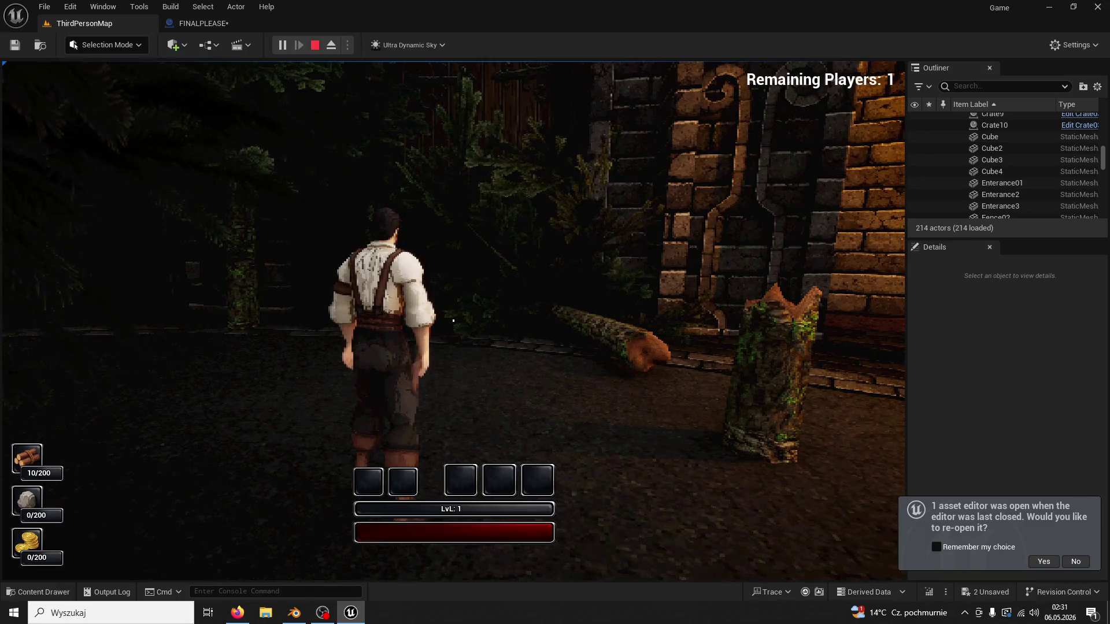
Run toward the archway, end the play test, and return to the FINALPLEASE graph.
left_click(453, 321)
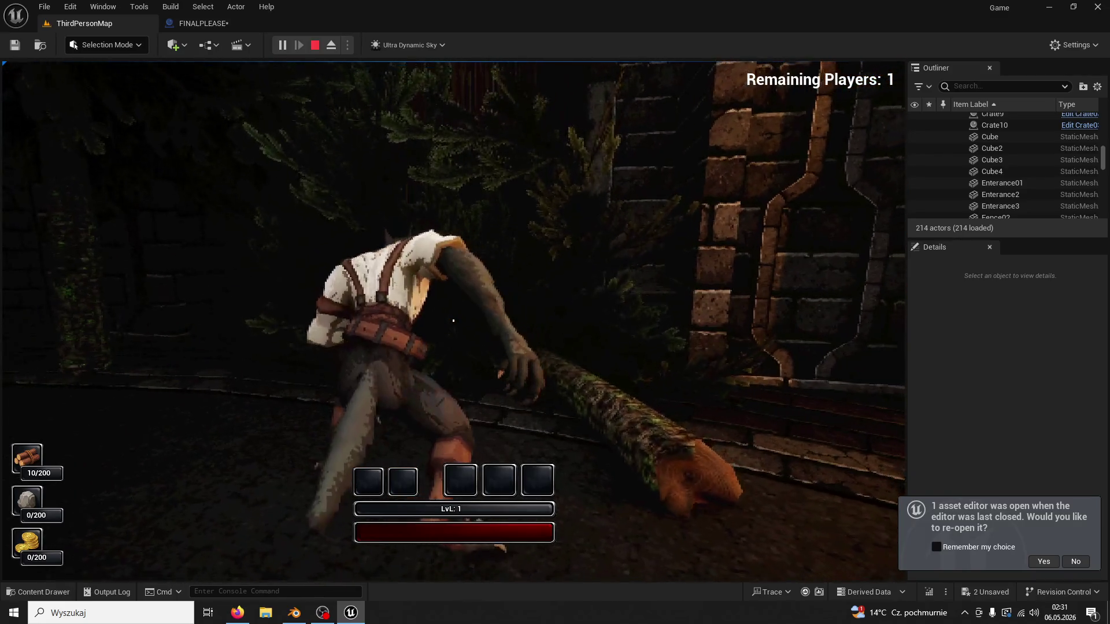
key("w")
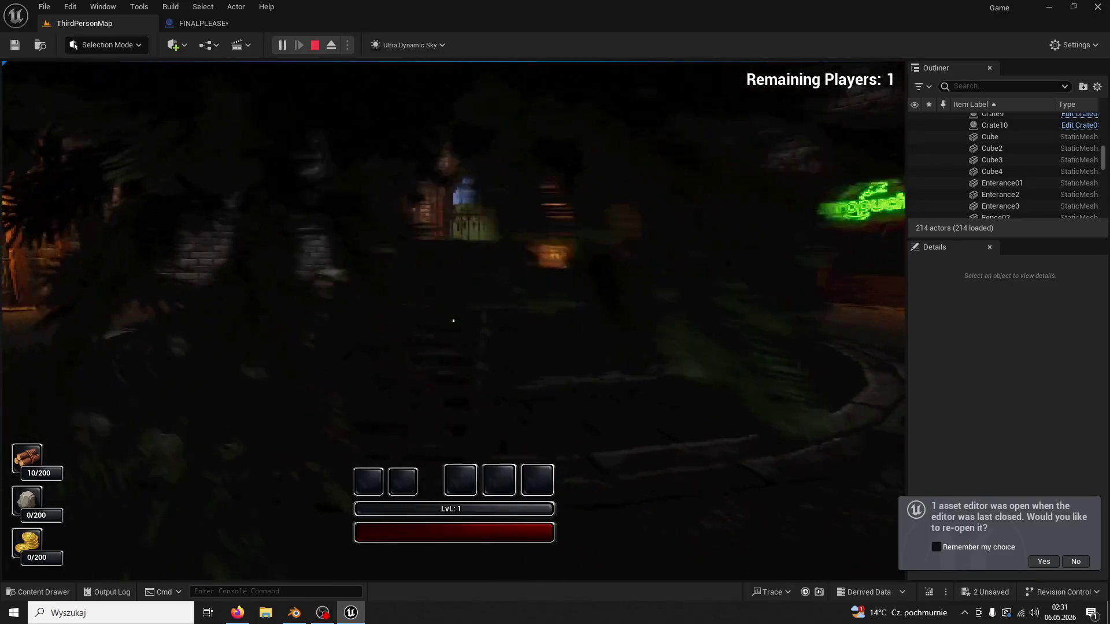
left_click(454, 321)
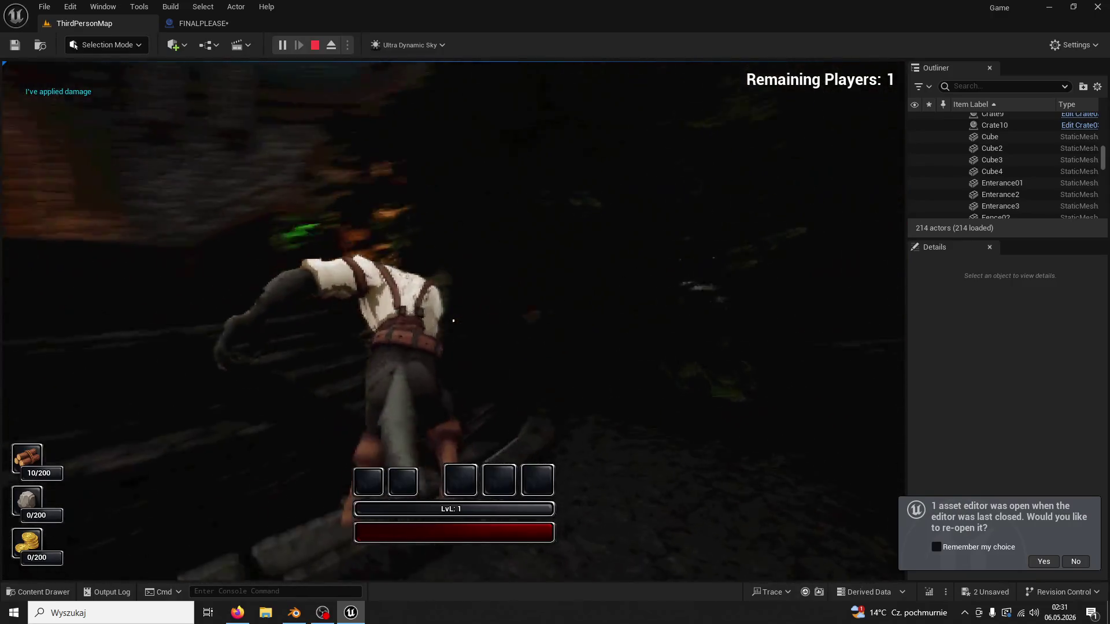
key("w")
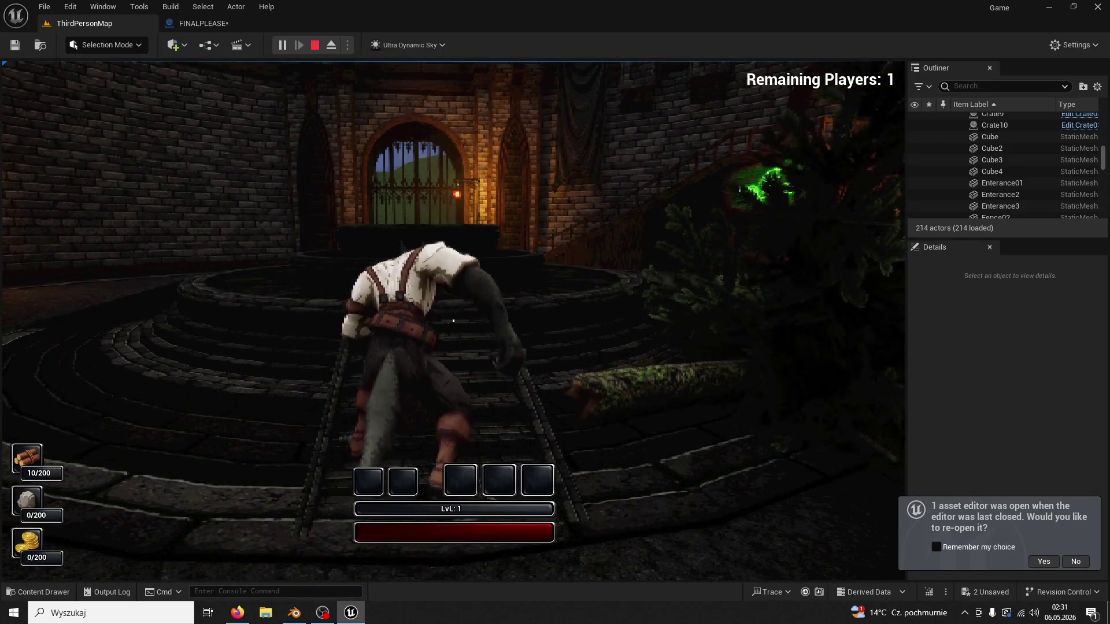
key("Escape")
left_click(203, 23)
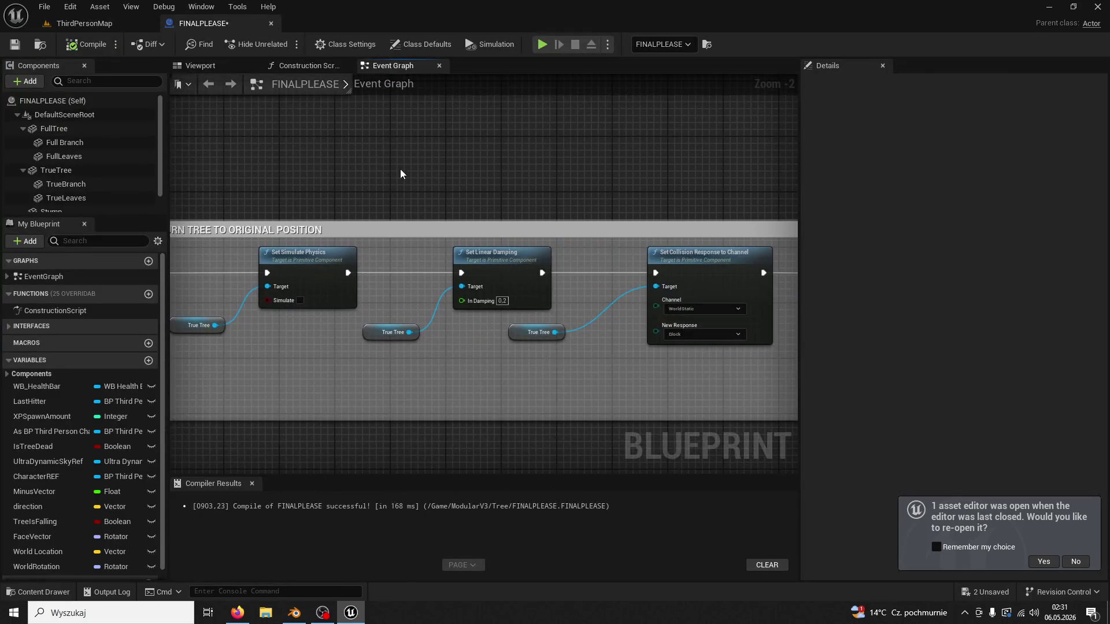
Delete the extra Delay node near the dissolve section.
scroll(272, 293, "down", 2)
scroll(462, 324, "up", 2)
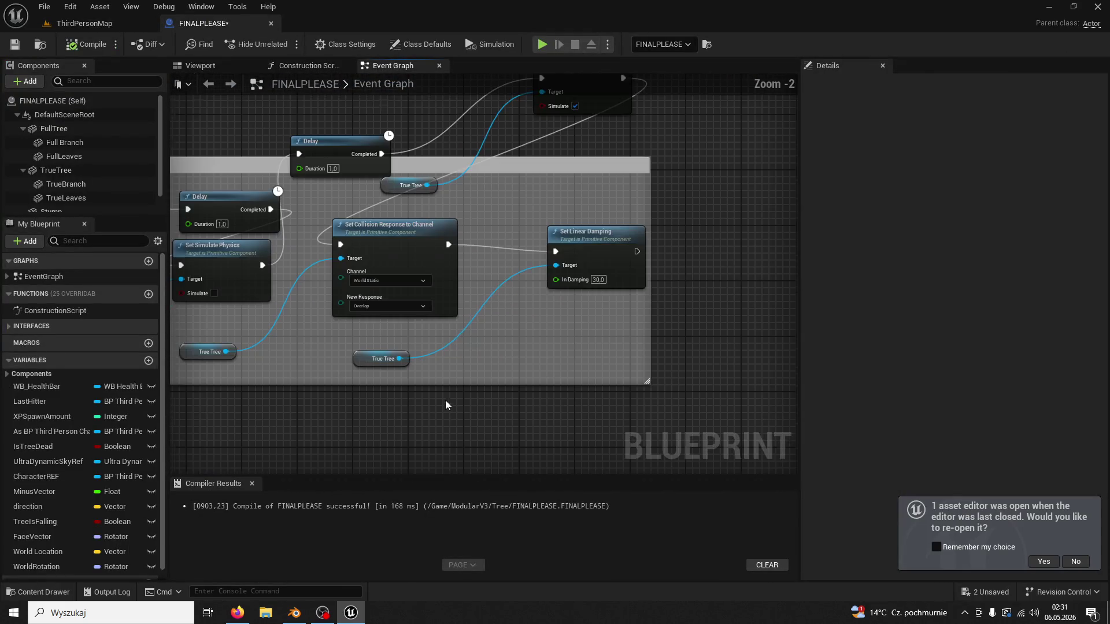
left_click(472, 251)
key("Delete")
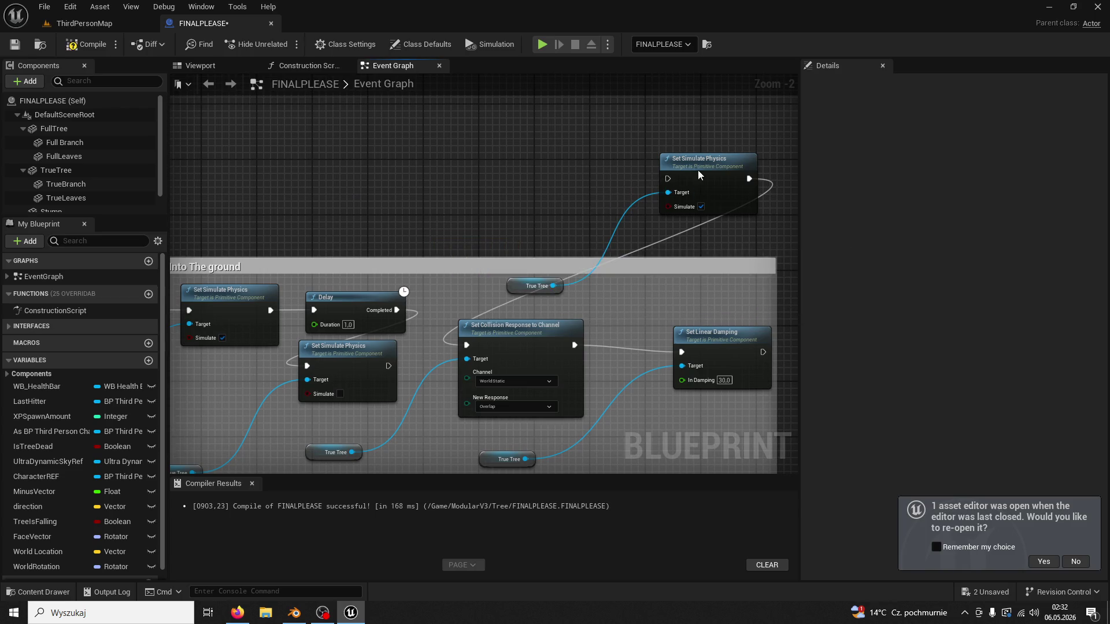
Delete the leftover True Tree getter and check the RETURN TREE TO ORIGINAL POSITION group.
left_click(517, 281)
key("Delete")
left_click_drag(418, 350, 451, 302)
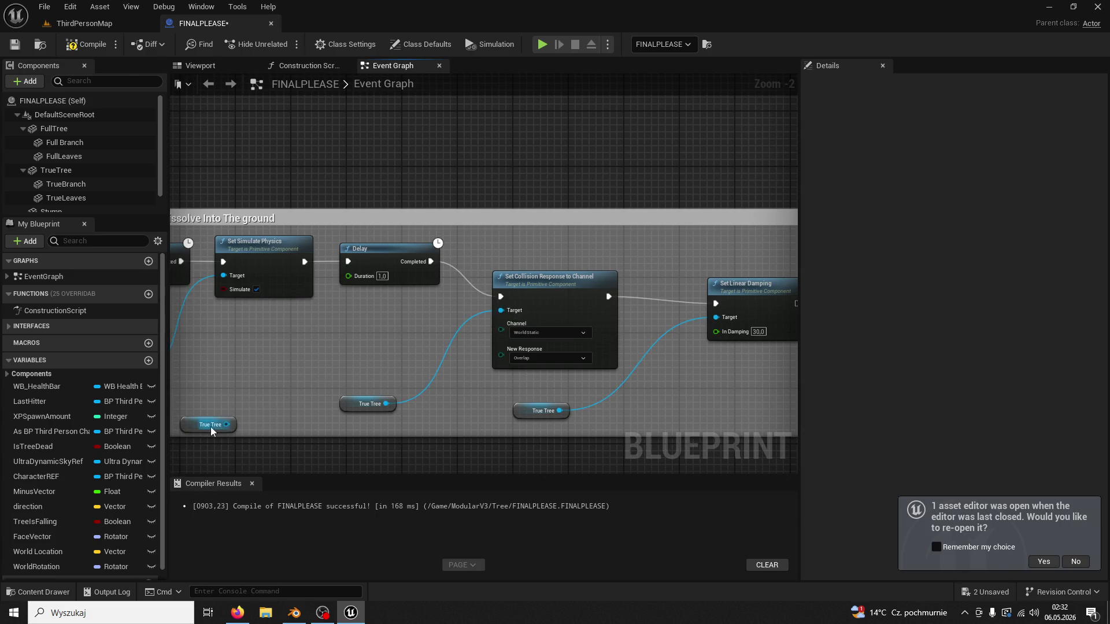
mouse_move(214, 434)
left_mouse_down()
mouse_move(429, 255)
mouse_move(527, 280)
mouse_move(630, 286)
mouse_move(612, 293)
mouse_move(557, 274)
left_mouse_up()
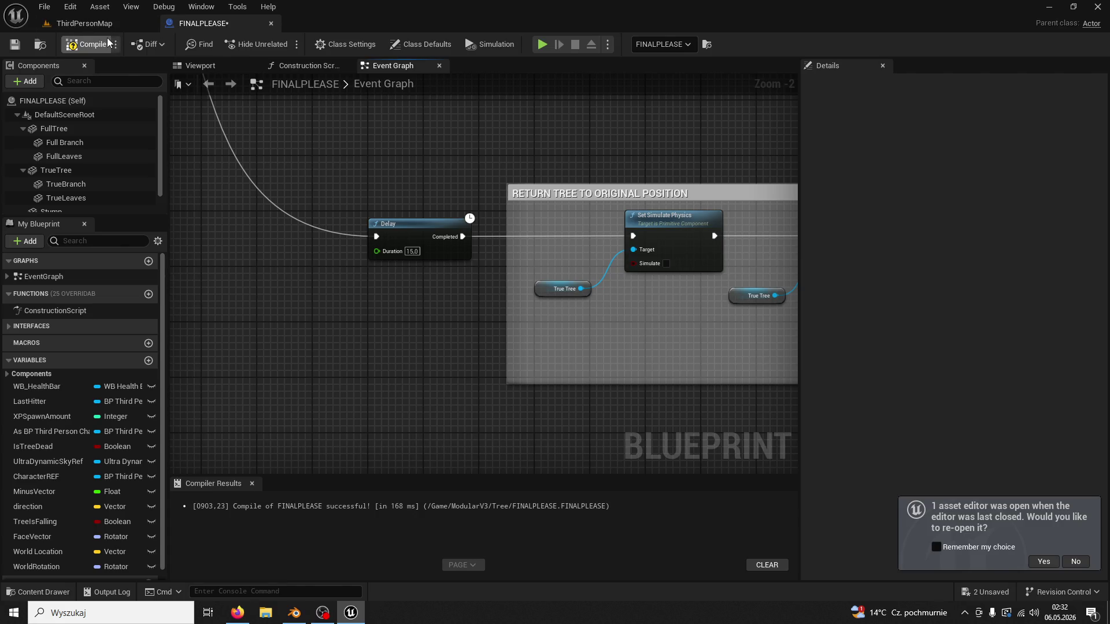
left_click(84, 23)
Play-test and attack a tree until it falls at 5/200 wood, then stop.
left_click(282, 46)
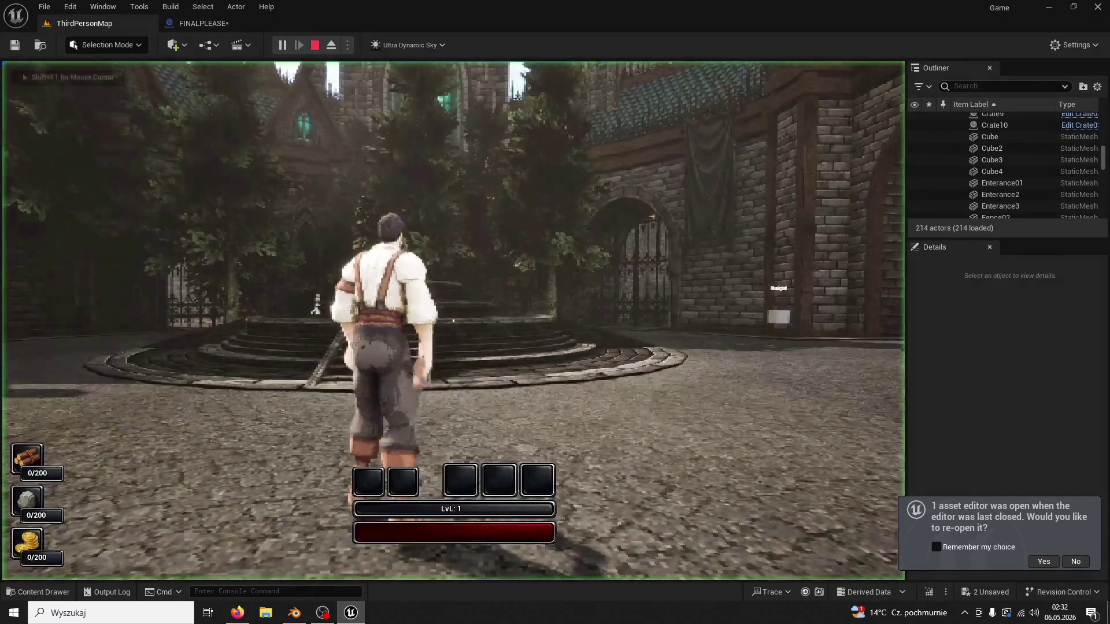
key("w")
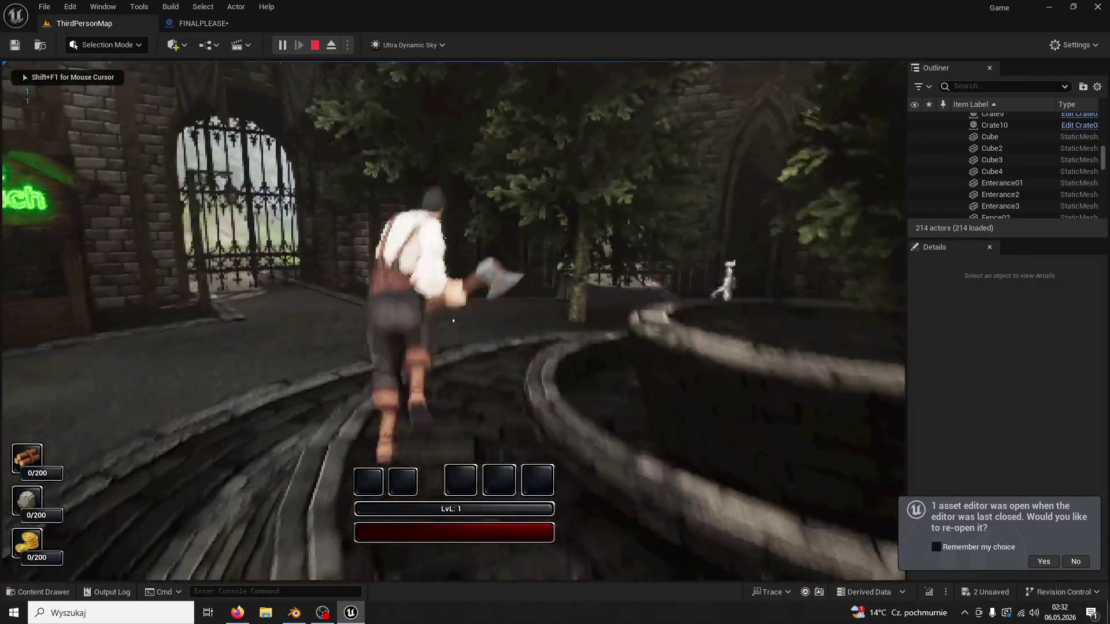
key("w")
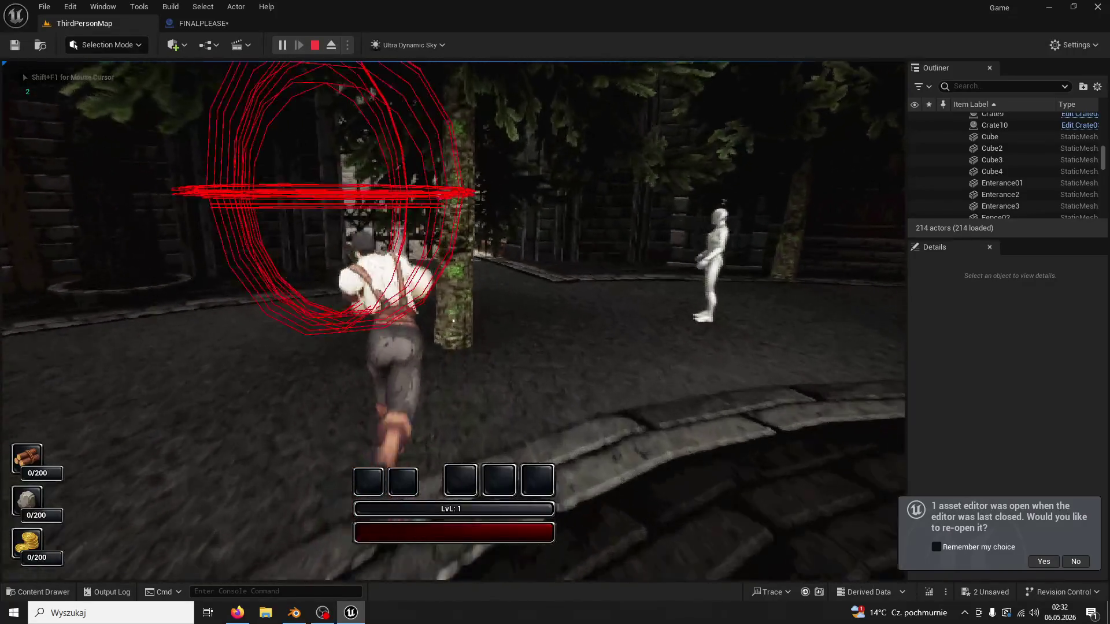
key("e")
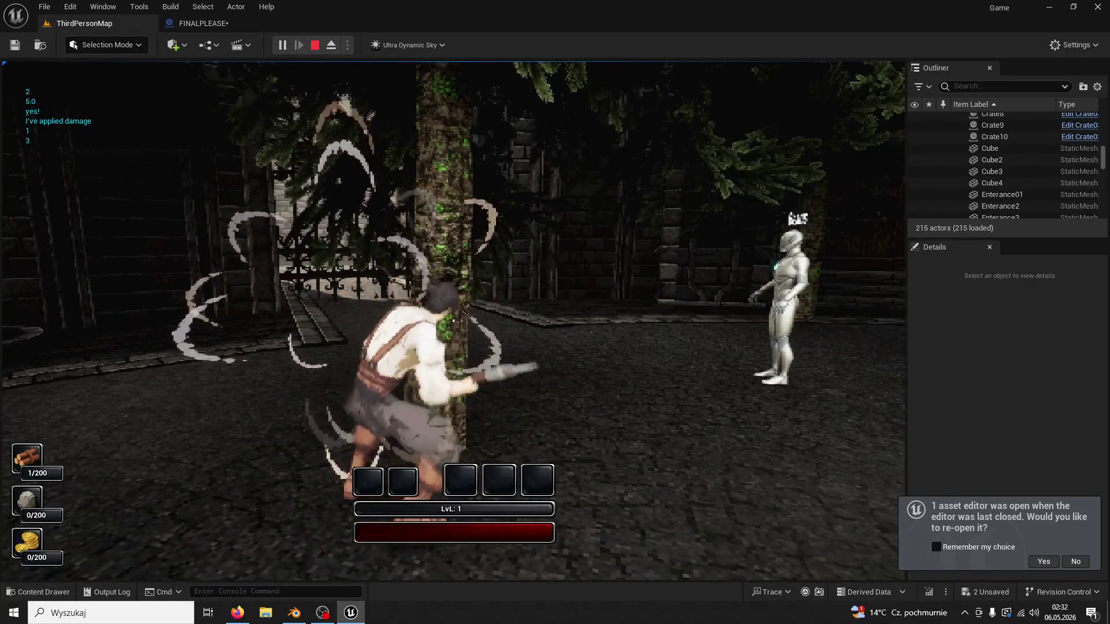
key("e")
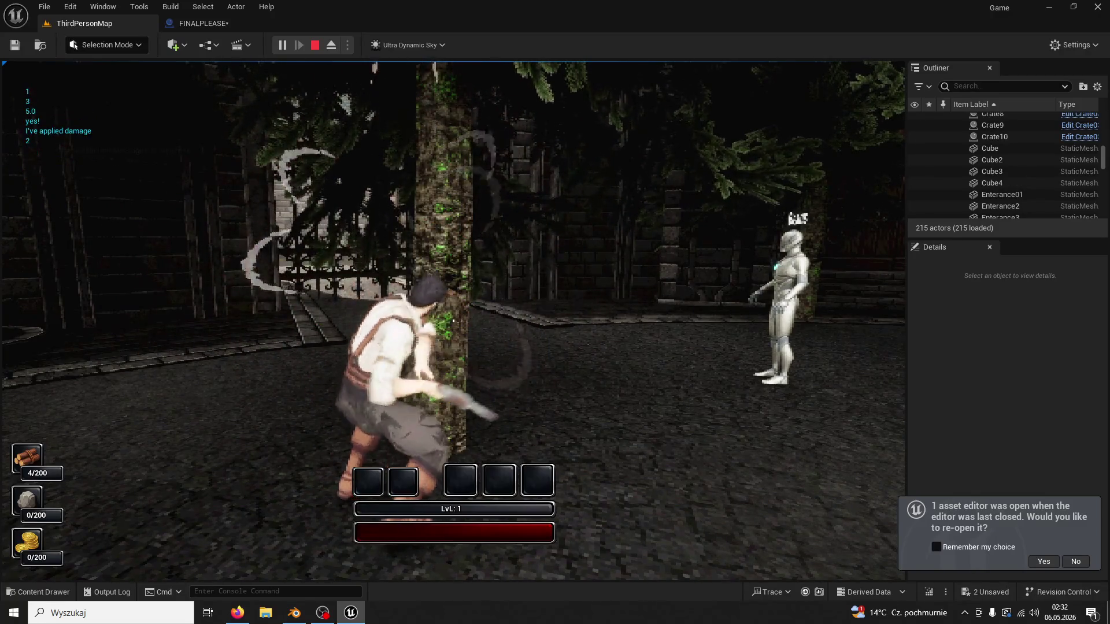
key("e")
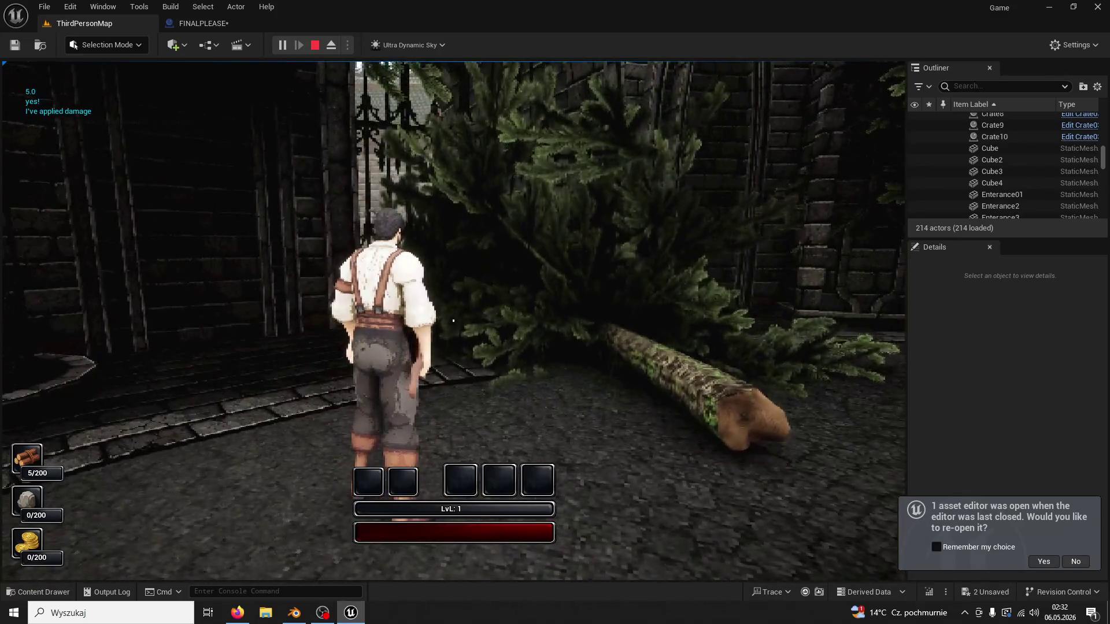
key("Escape")
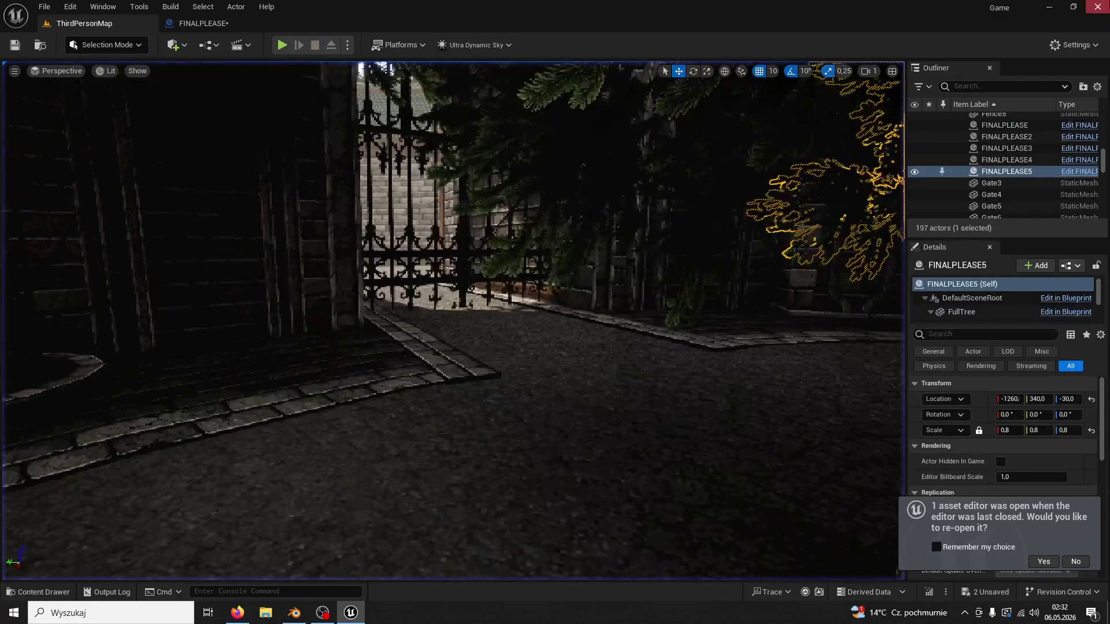
Run another play test toward the gate, then return to FINALPLEASE's Event Graph.
key("alt+Tab")
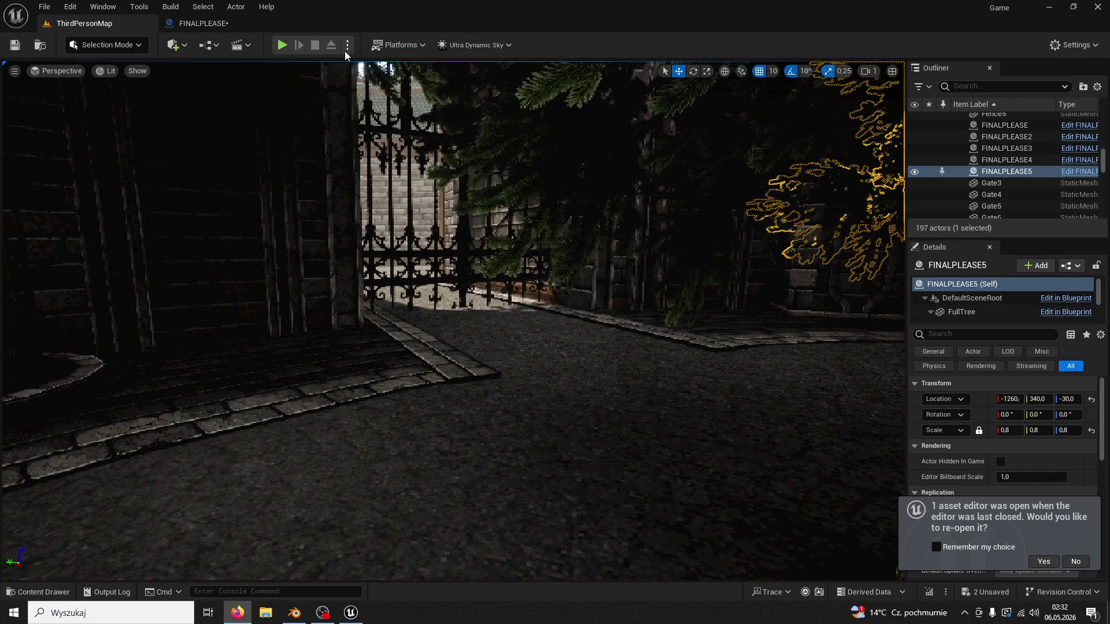
left_click(284, 44)
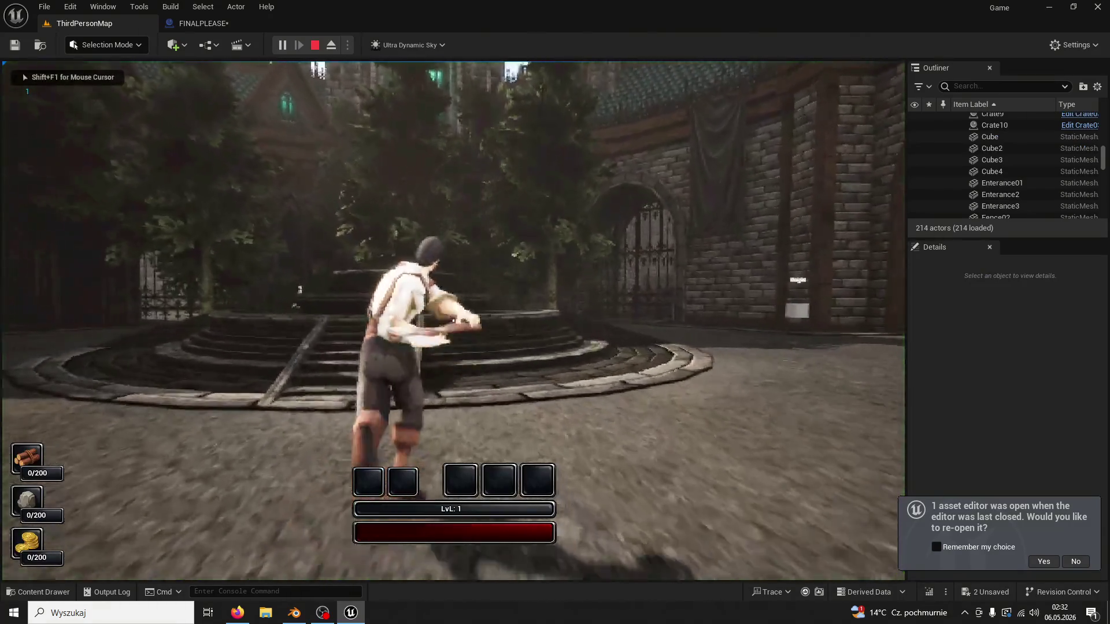
key("w")
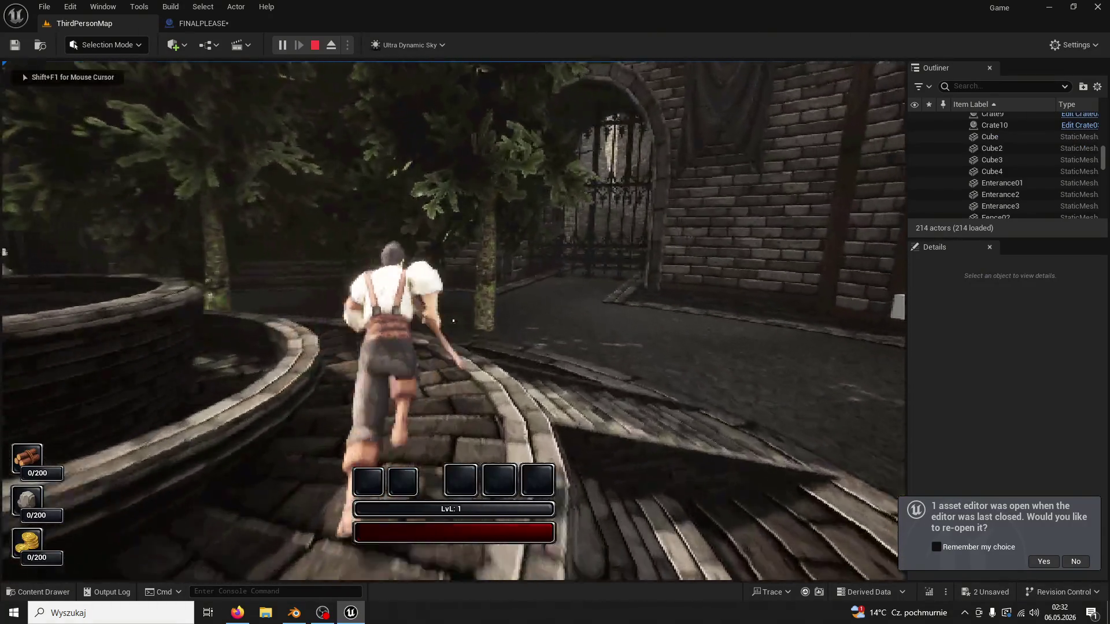
key("w")
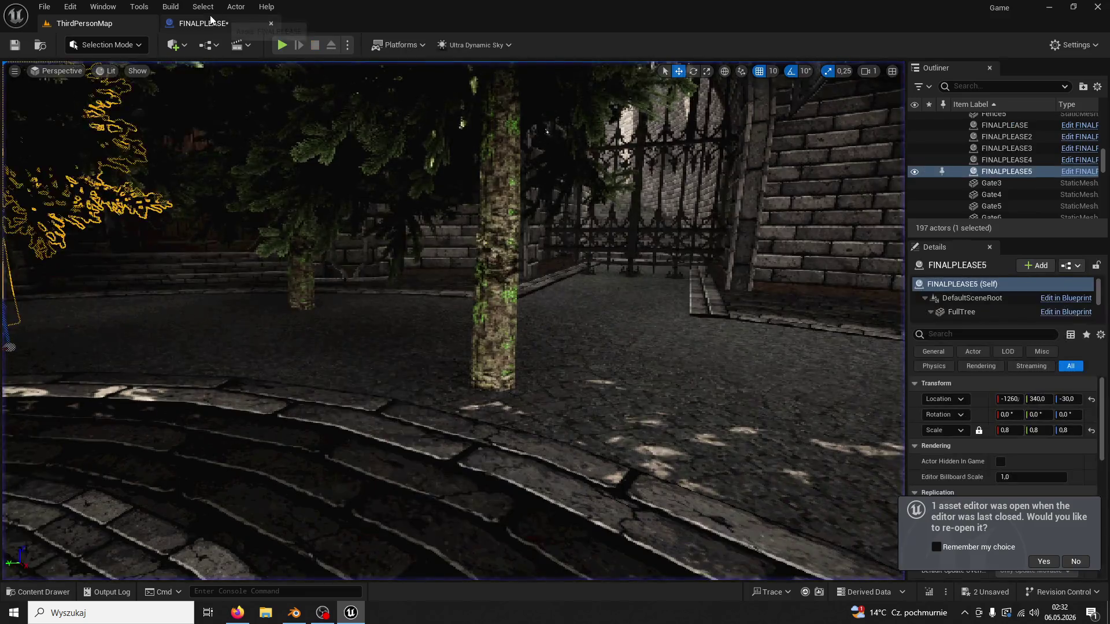
left_click(204, 23)
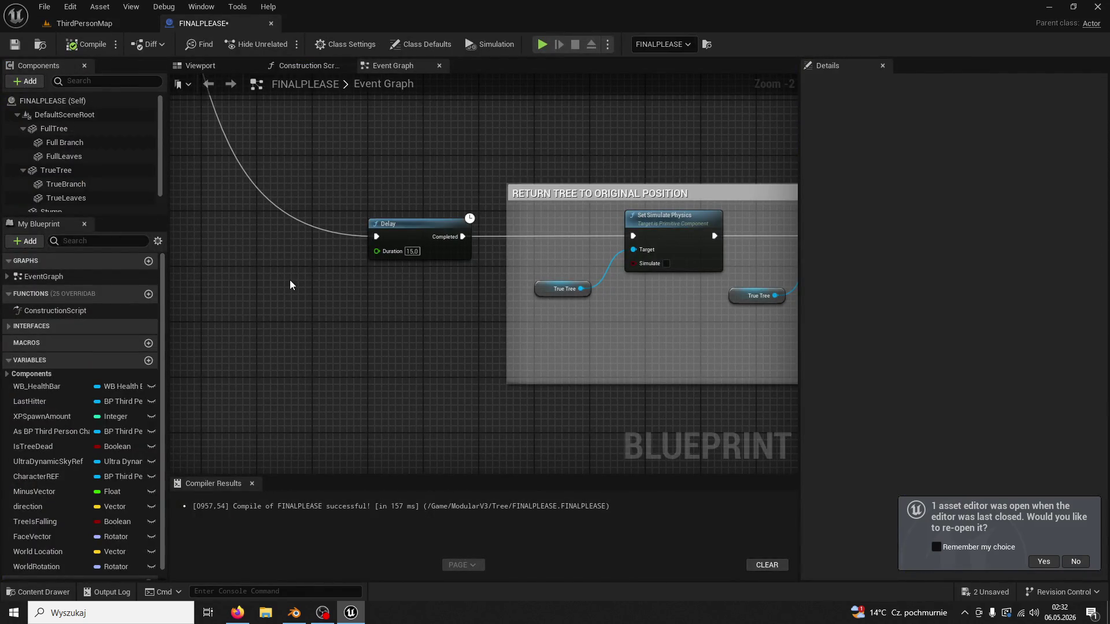
Inspect the FullTree, Full Branch and TrueBranch components, ending with TrueTree selected.
left_click(78, 144)
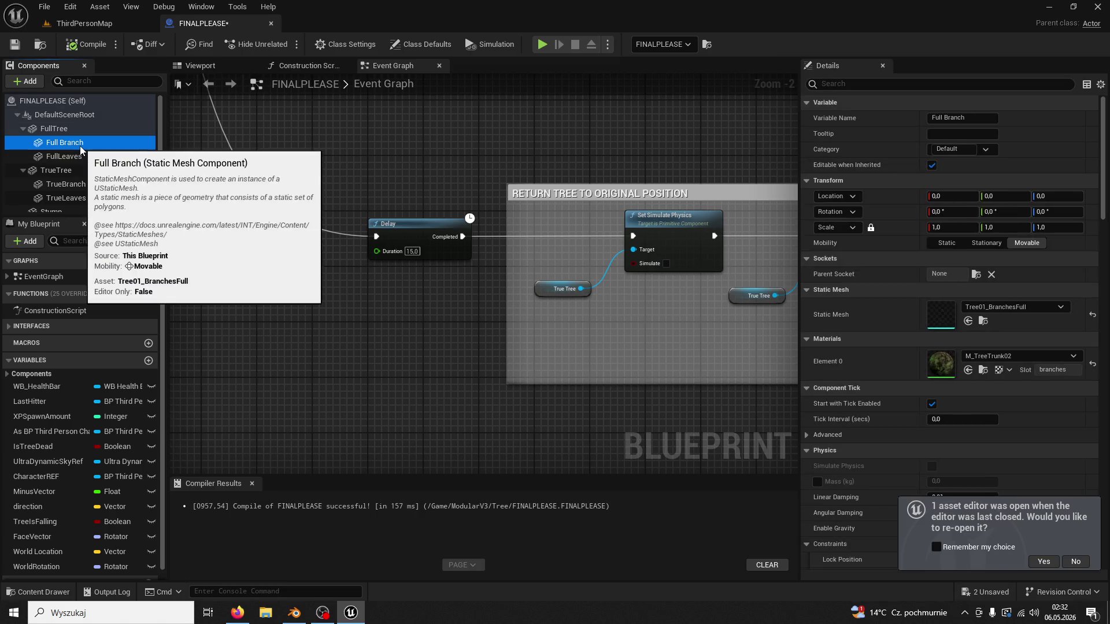
left_click(93, 180)
left_click(92, 173)
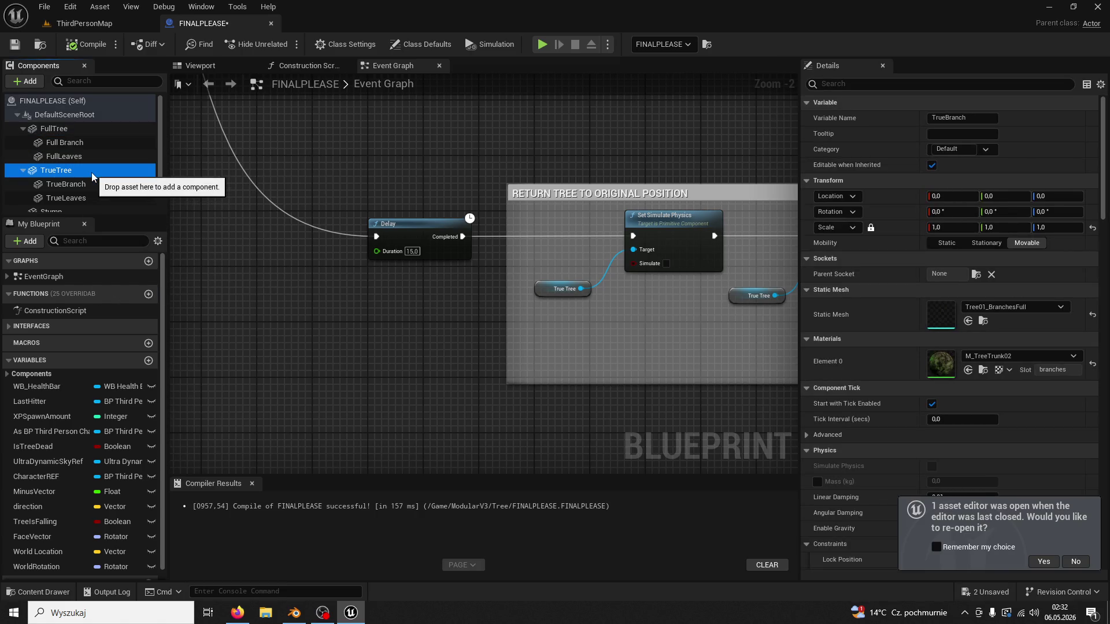
left_click(81, 129)
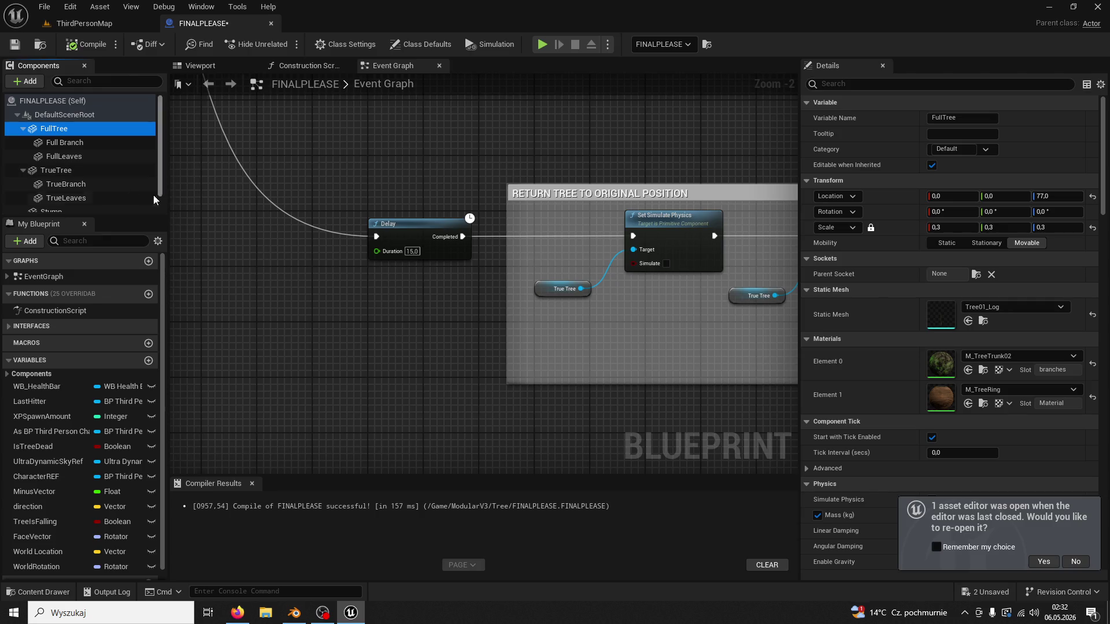
left_click(82, 139)
left_click(82, 132)
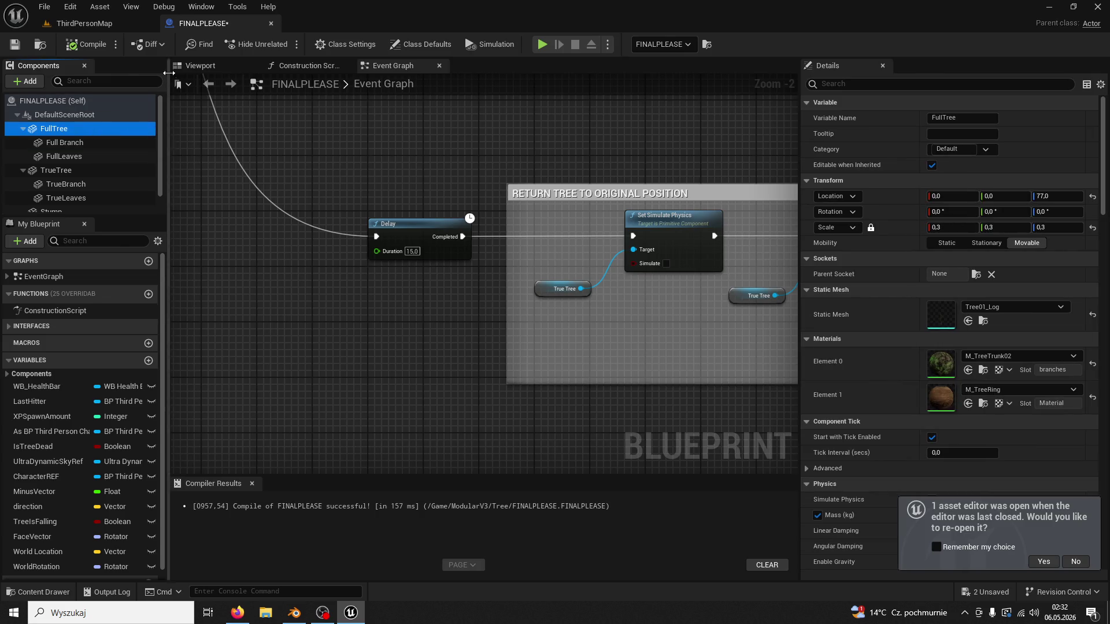
left_click(76, 172)
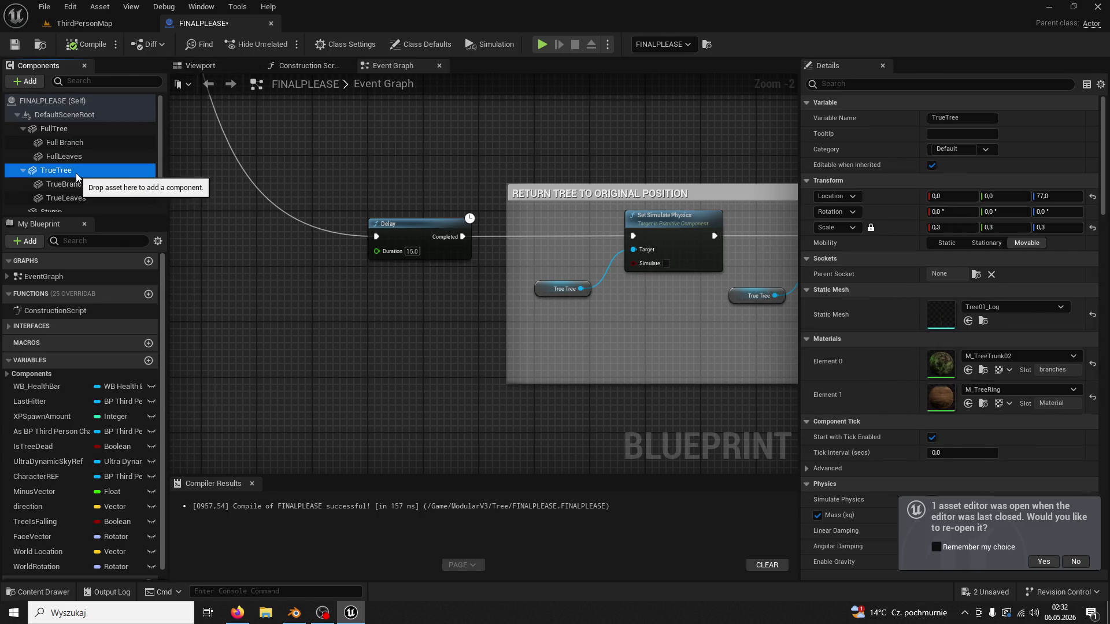
Decline reopening the previous editor and add an On Component Begin Overlap event for TrueTree.
left_click(1074, 561)
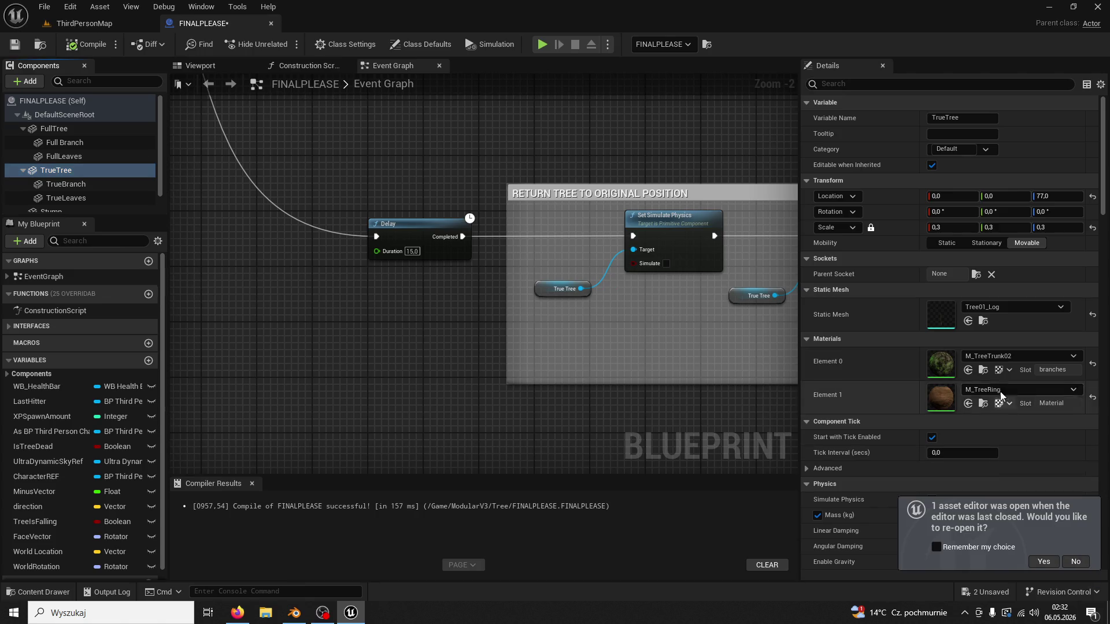
left_click_drag(1103, 211, 1096, 478)
scroll(1097, 478, "down", 2)
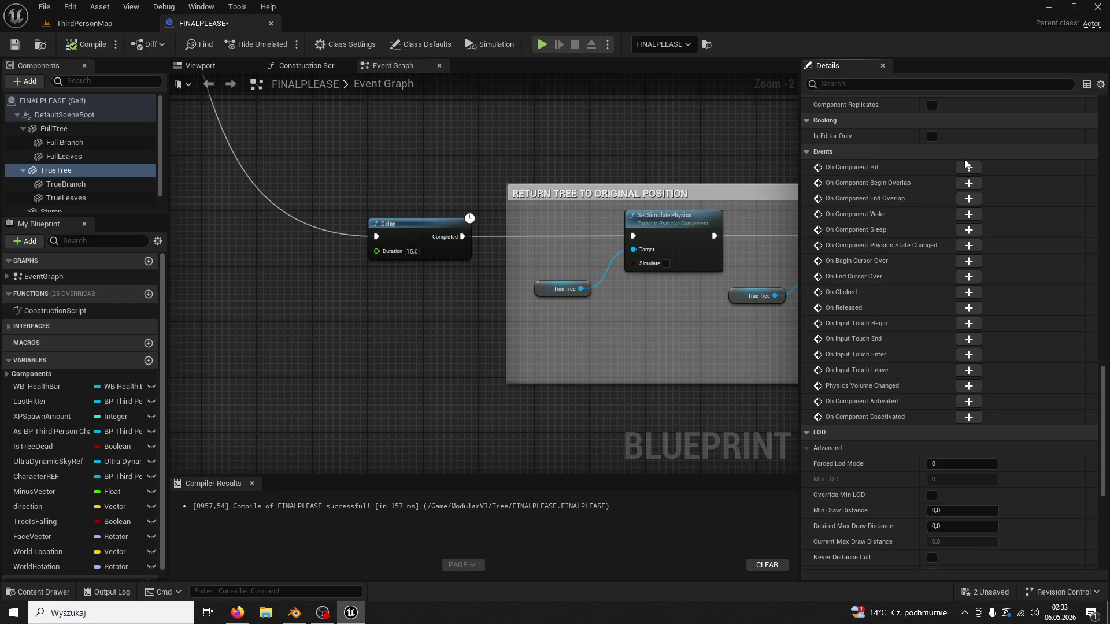
left_click(969, 183)
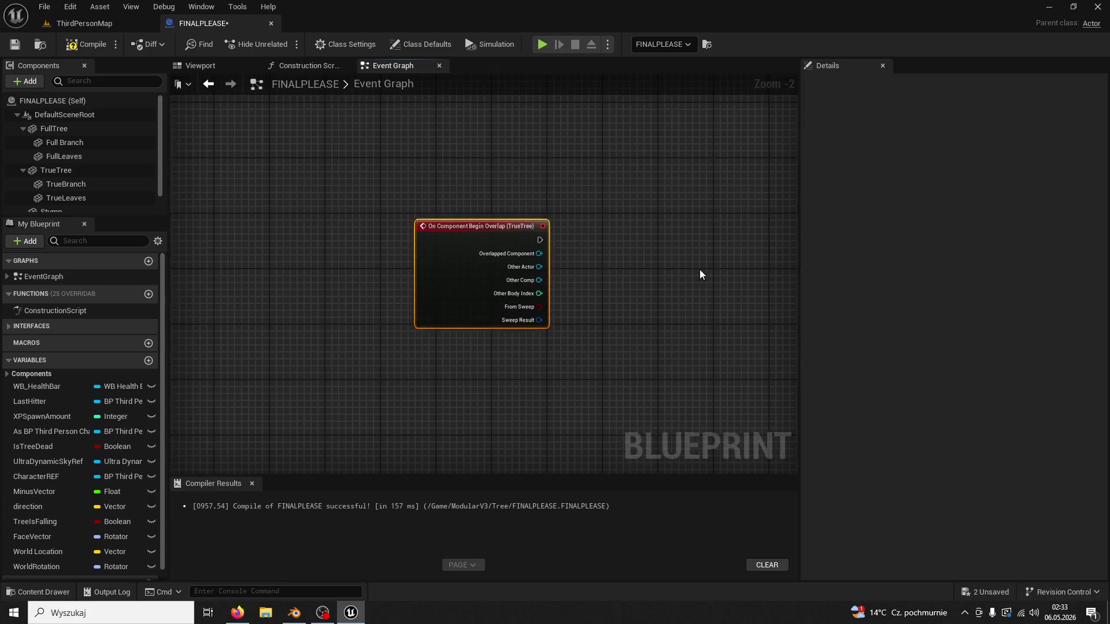
Abandon a pulled action off the TrueTree overlap event, delete that event node, and select FullTree.
left_click_drag(532, 231, 643, 238)
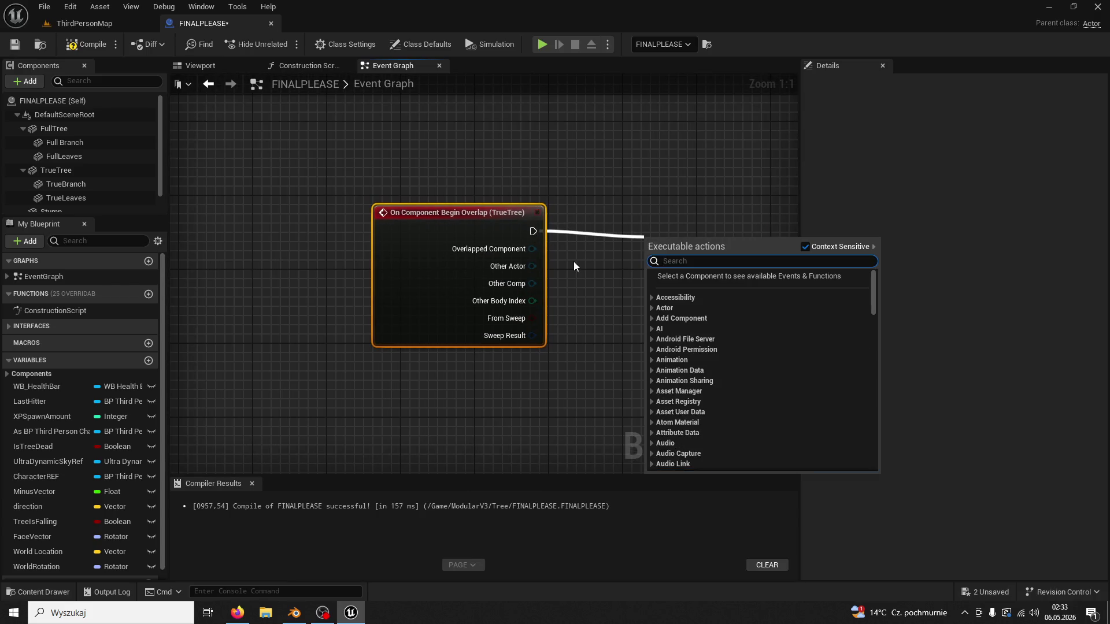
left_click(574, 261)
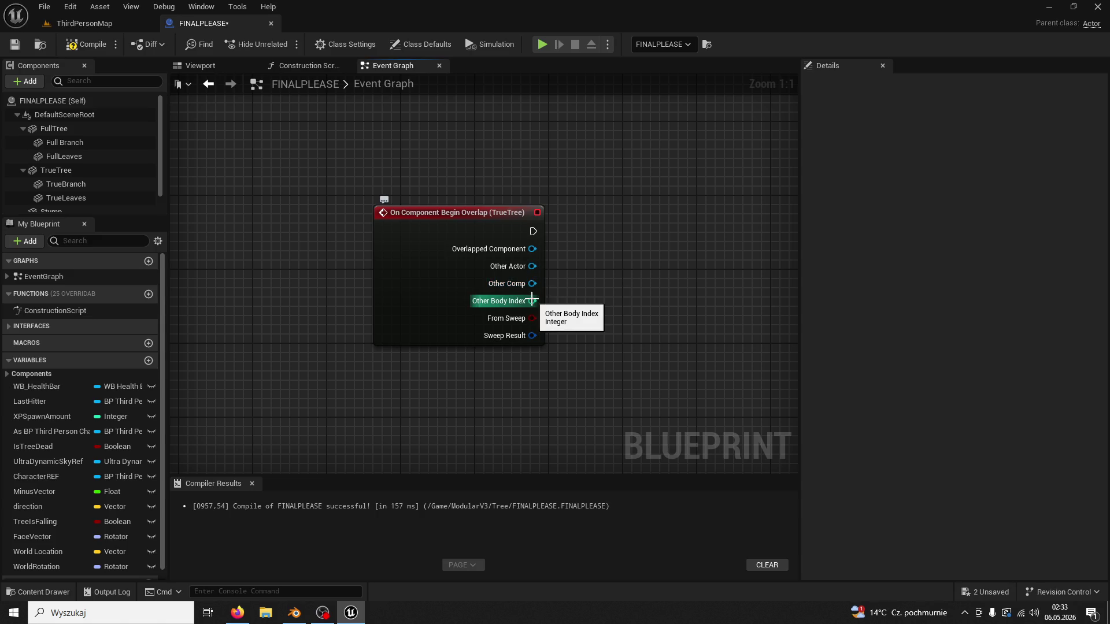
key("alt+Tab")
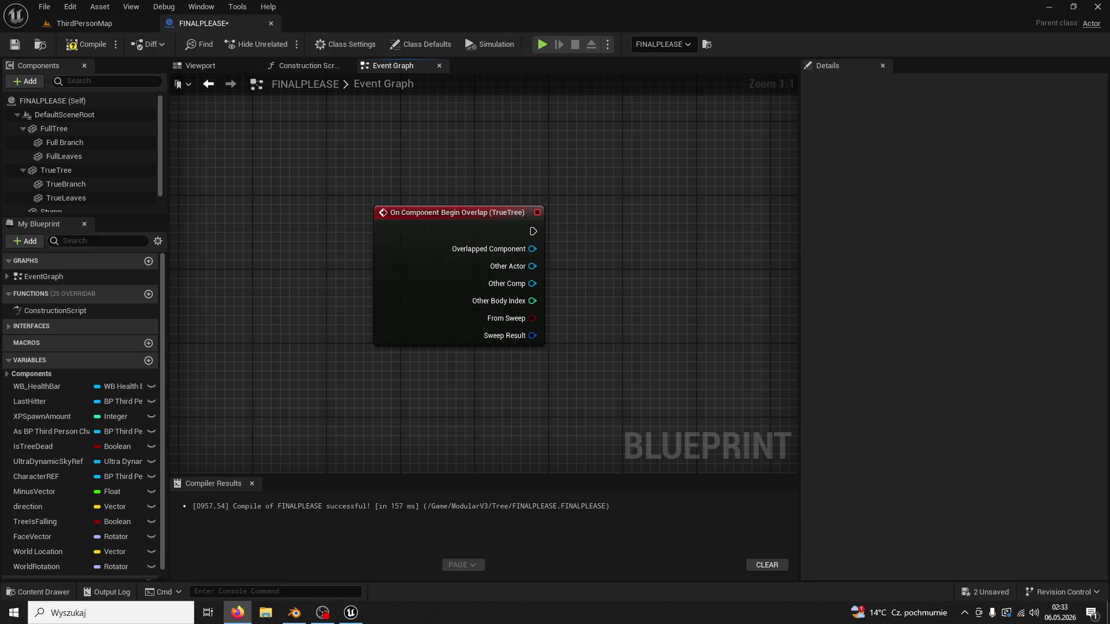
left_click(491, 214)
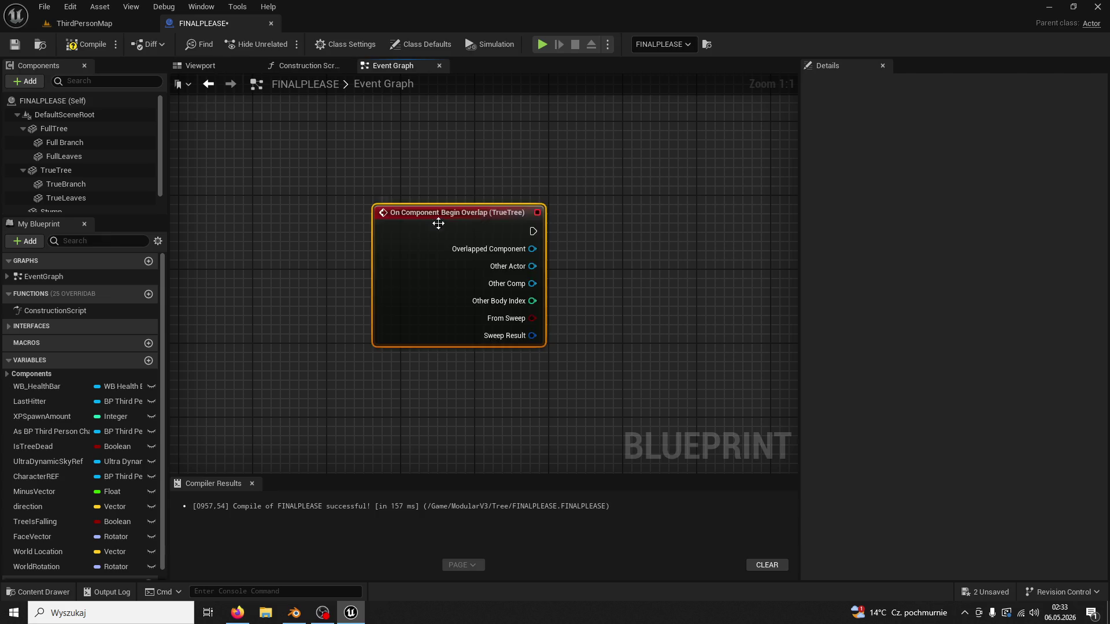
key("Delete")
left_click(75, 127)
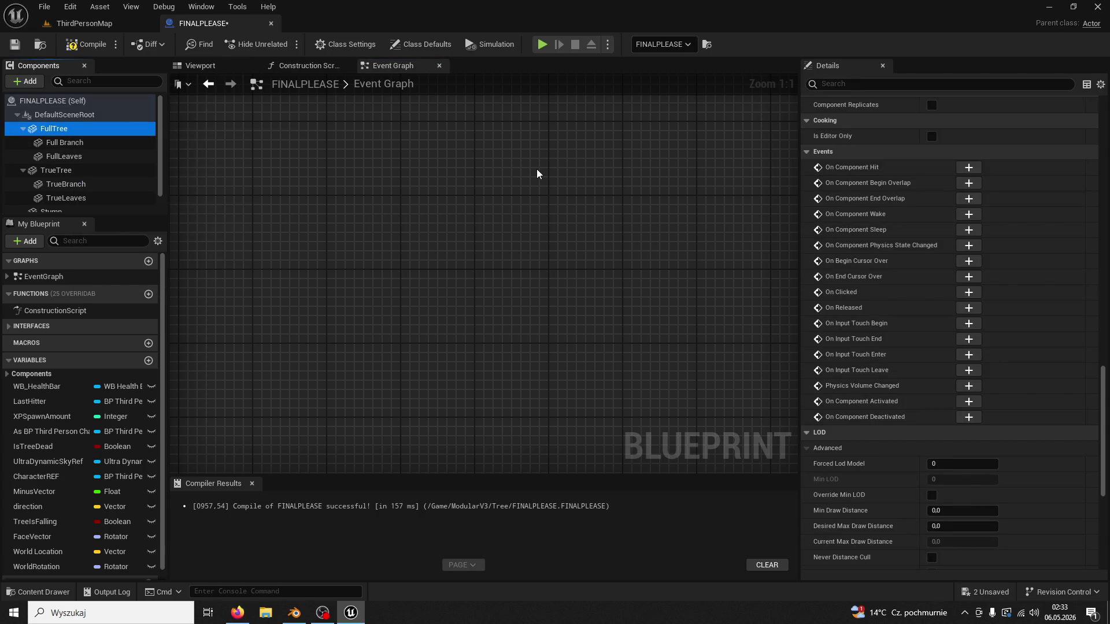
Add an On Component Hit event for FullTree and connect a new Play Sound 2D node to it.
left_click(969, 168)
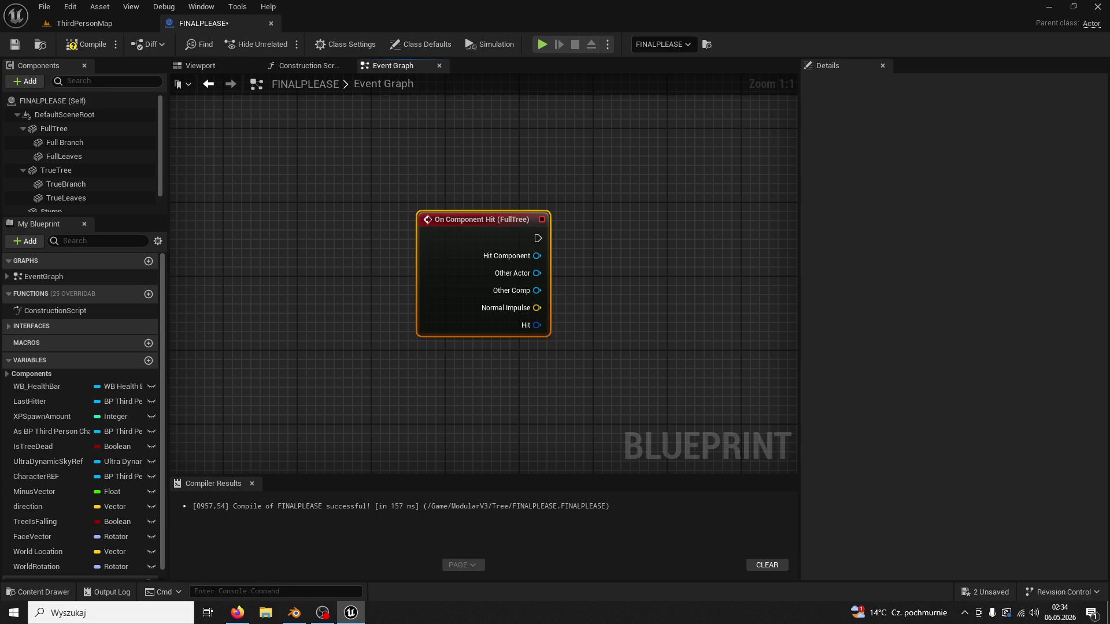
left_click_drag(537, 238, 614, 244)
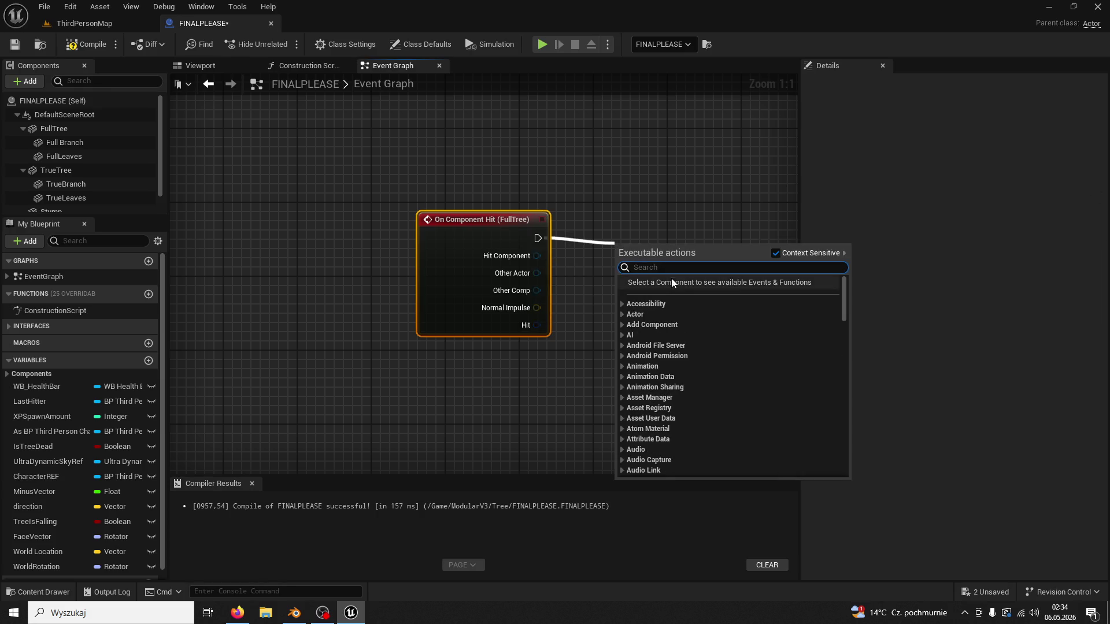
type("fart")
double_click(675, 266)
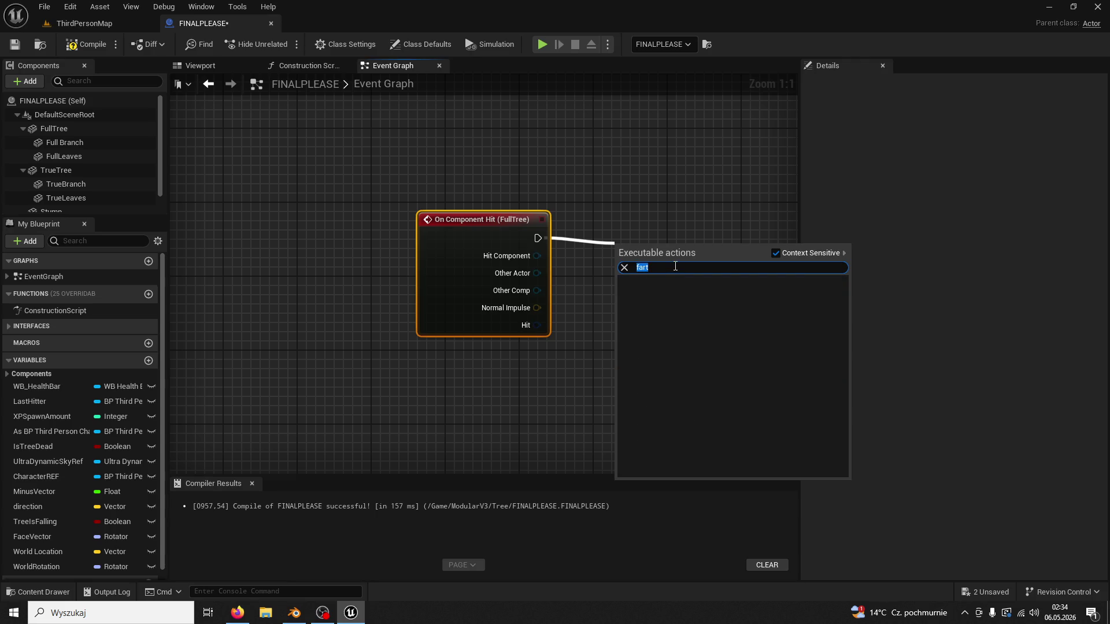
type("play sound")
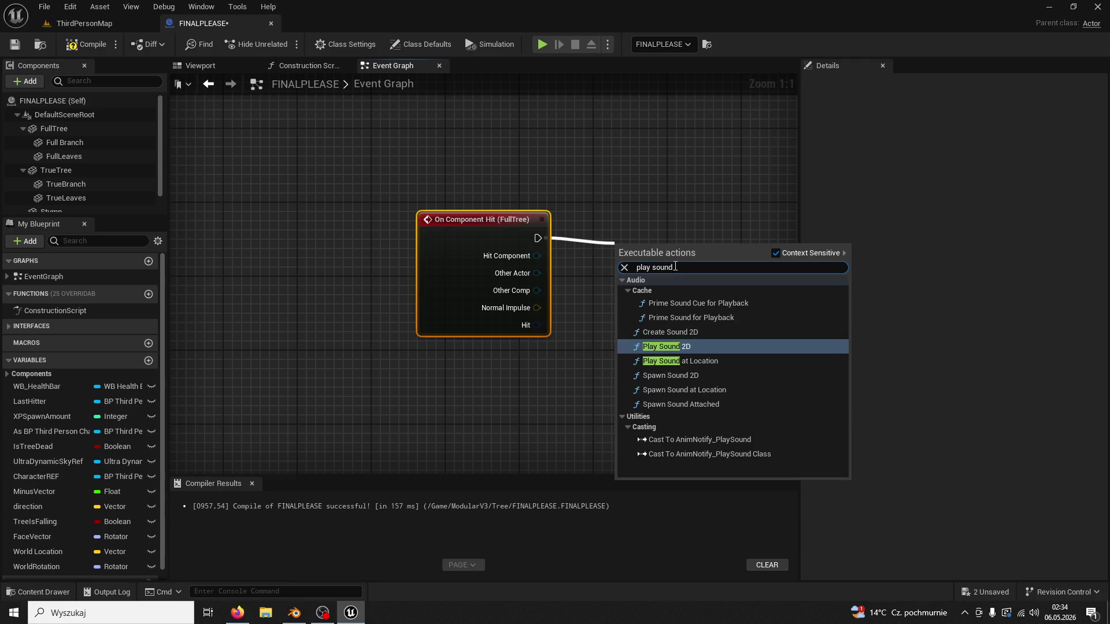
key("Return")
Set Play Sound 2D's sound to FartSoundEffect and nudge the node up and right.
left_click(658, 292)
type("fart")
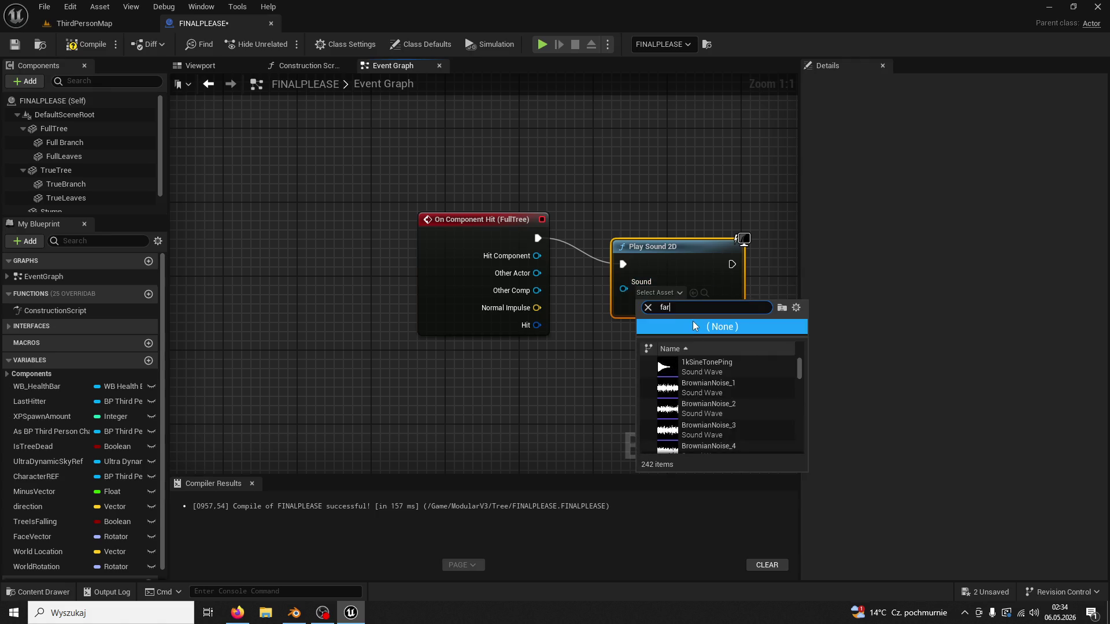
left_click(706, 367)
left_click_drag(675, 244, 689, 217)
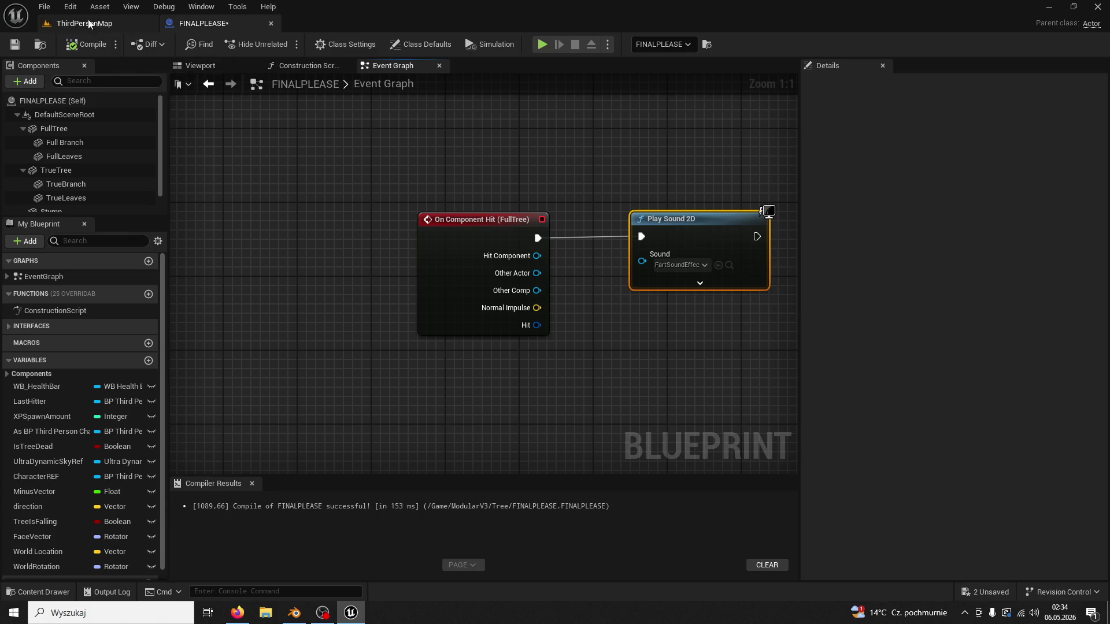
left_click(73, 23)
left_click(238, 613)
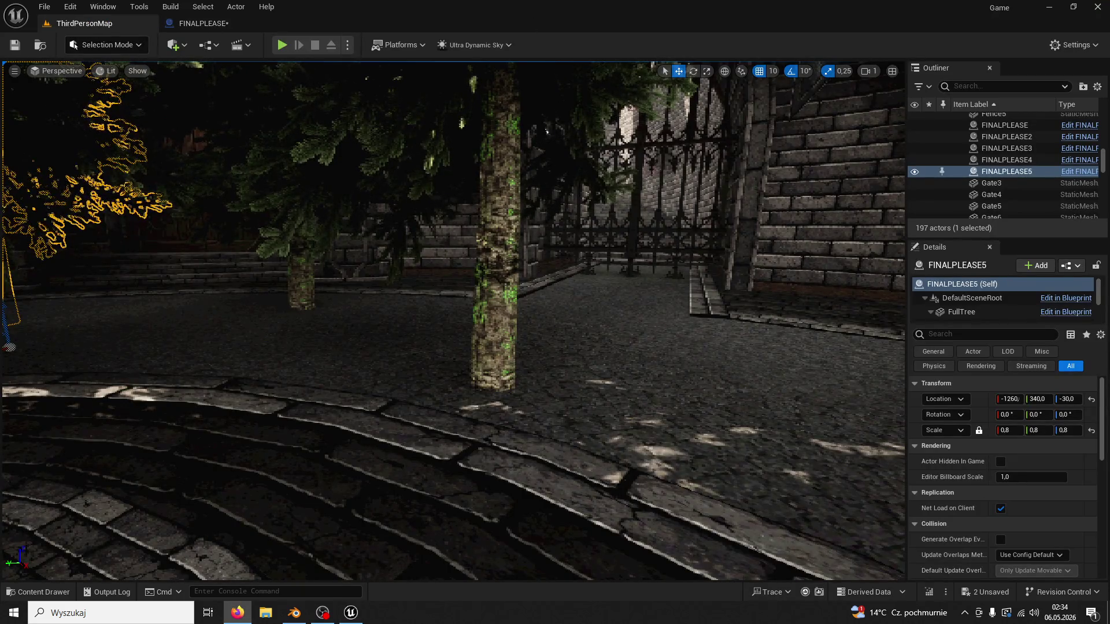
left_click(281, 44)
key("w")
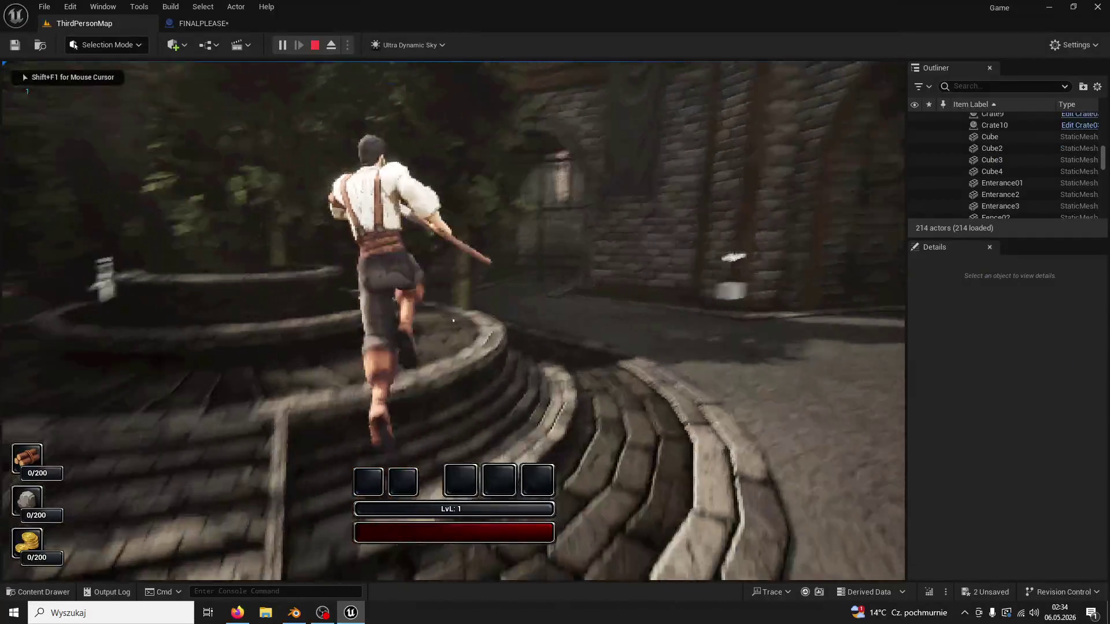
key("1")
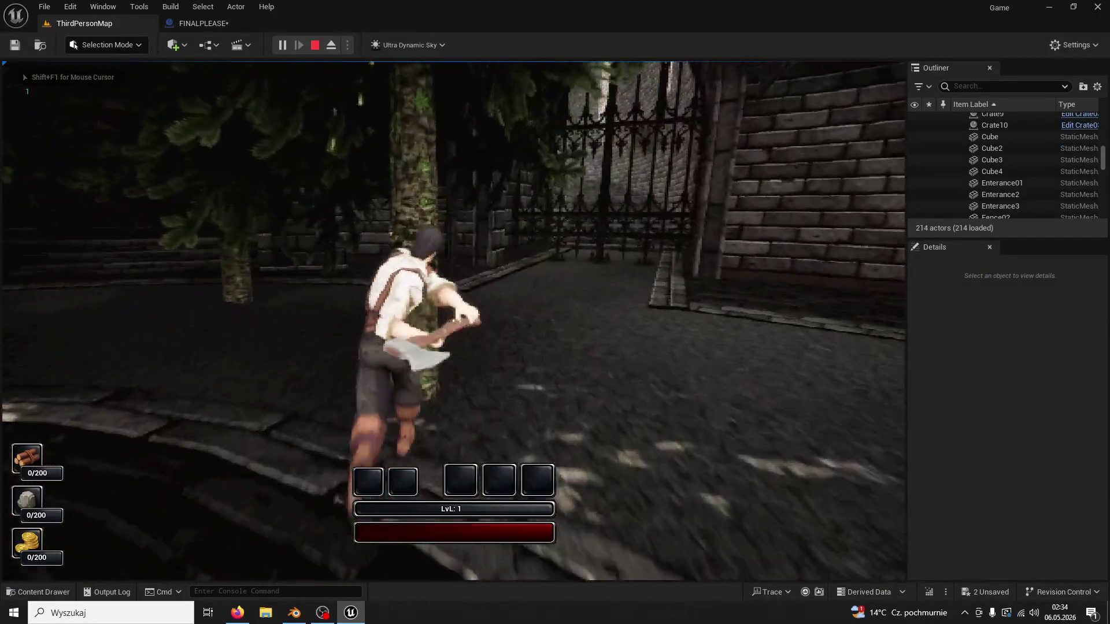
left_click(454, 321)
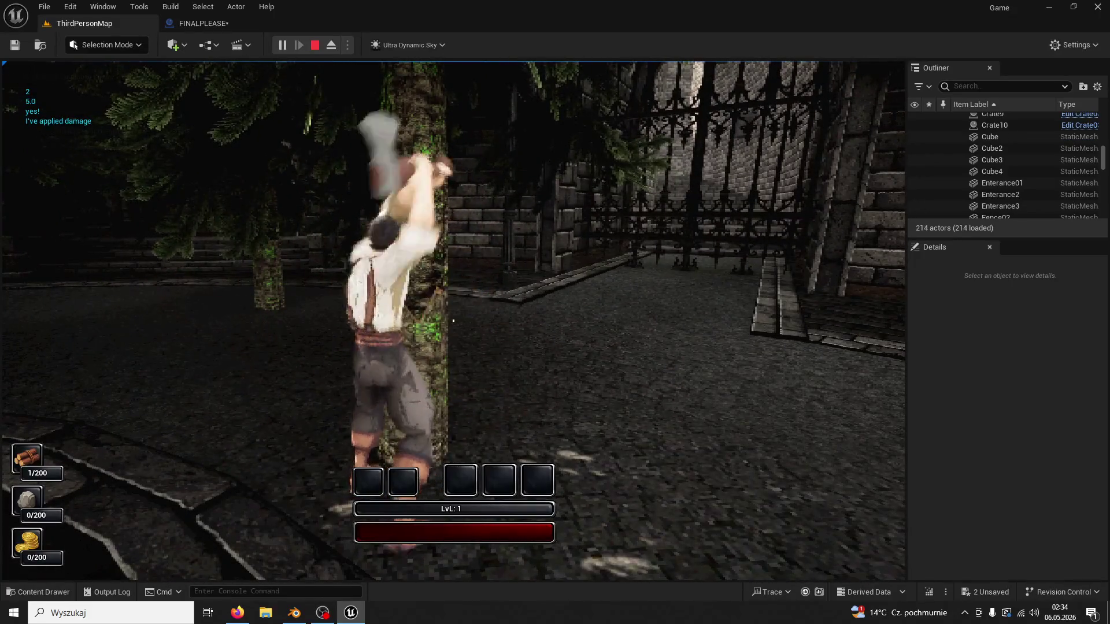
left_click(453, 321)
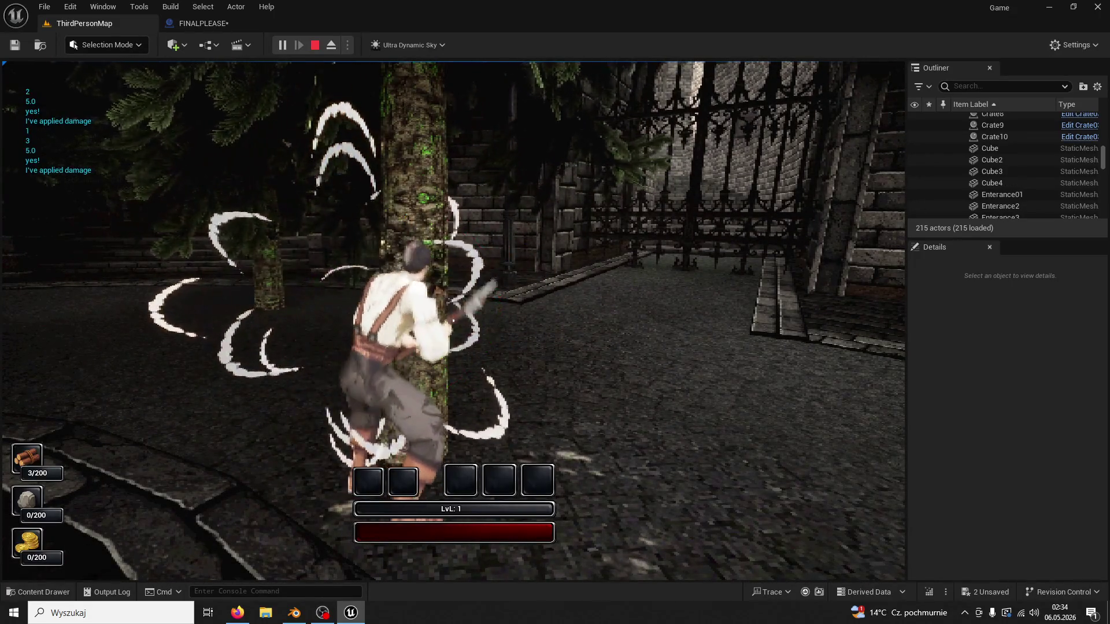
left_click(454, 321)
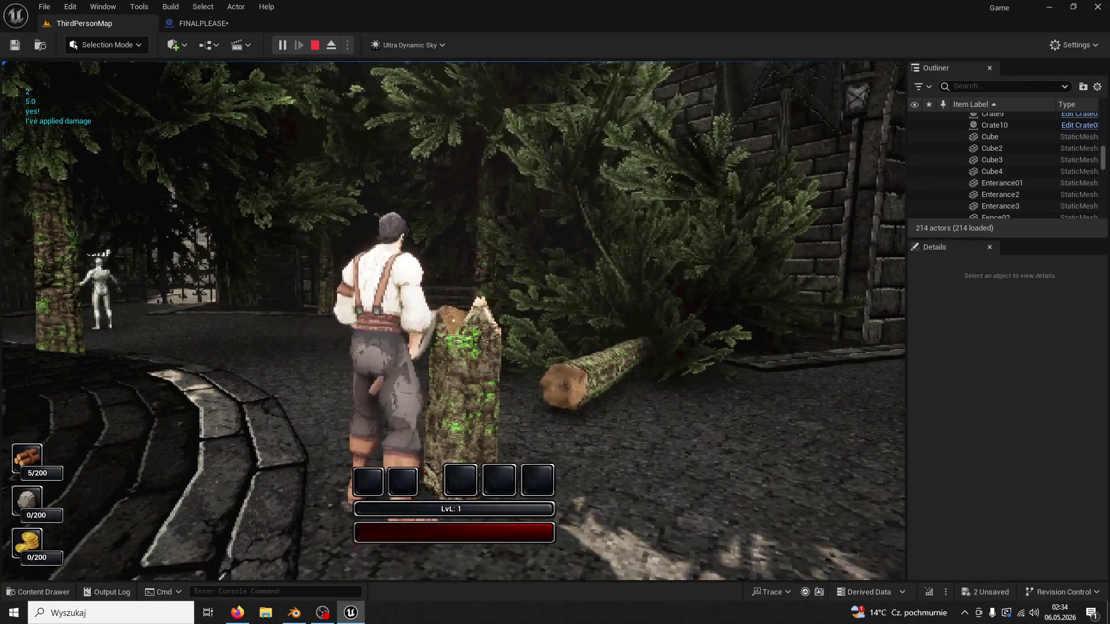
key("Escape")
left_click(237, 25)
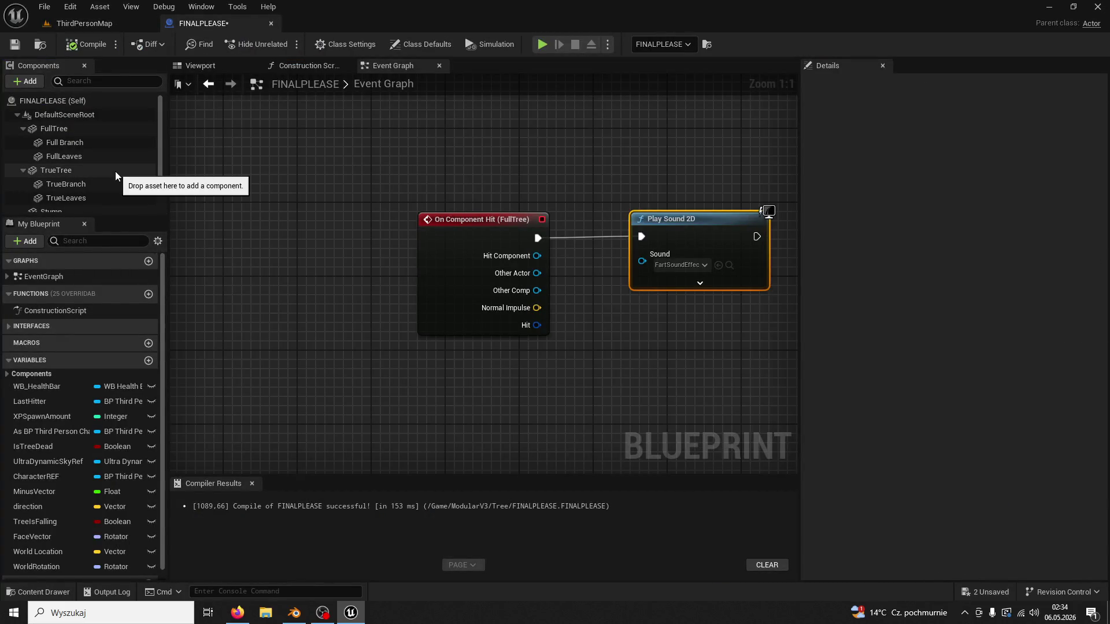
Replace FullTree's hit event node with a new On Component Hit event for TrueTree.
left_click(64, 171)
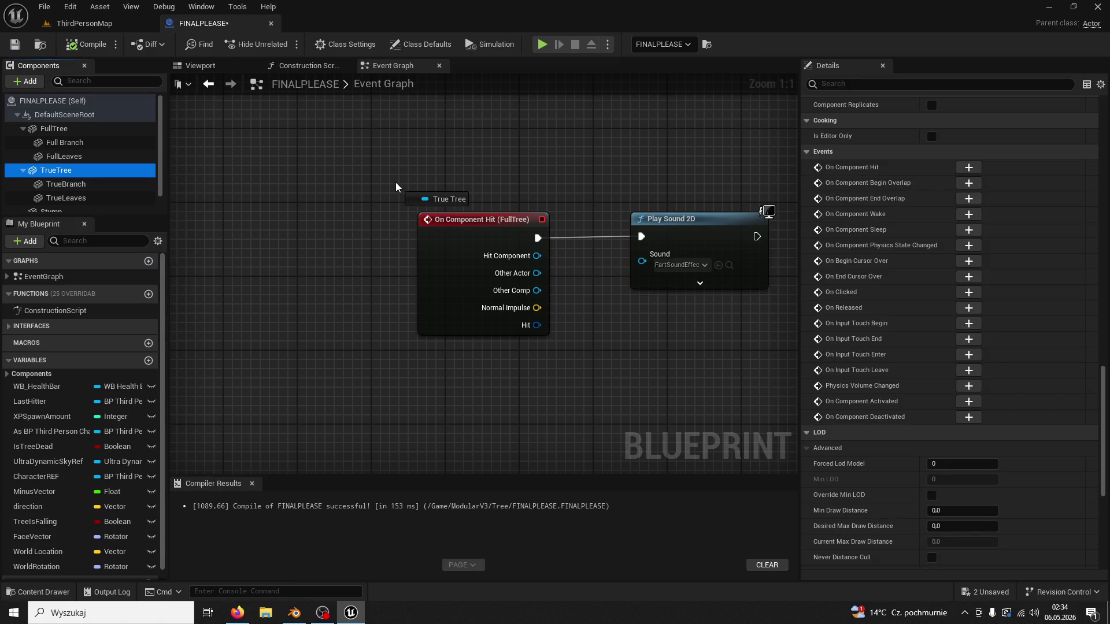
left_click(481, 219)
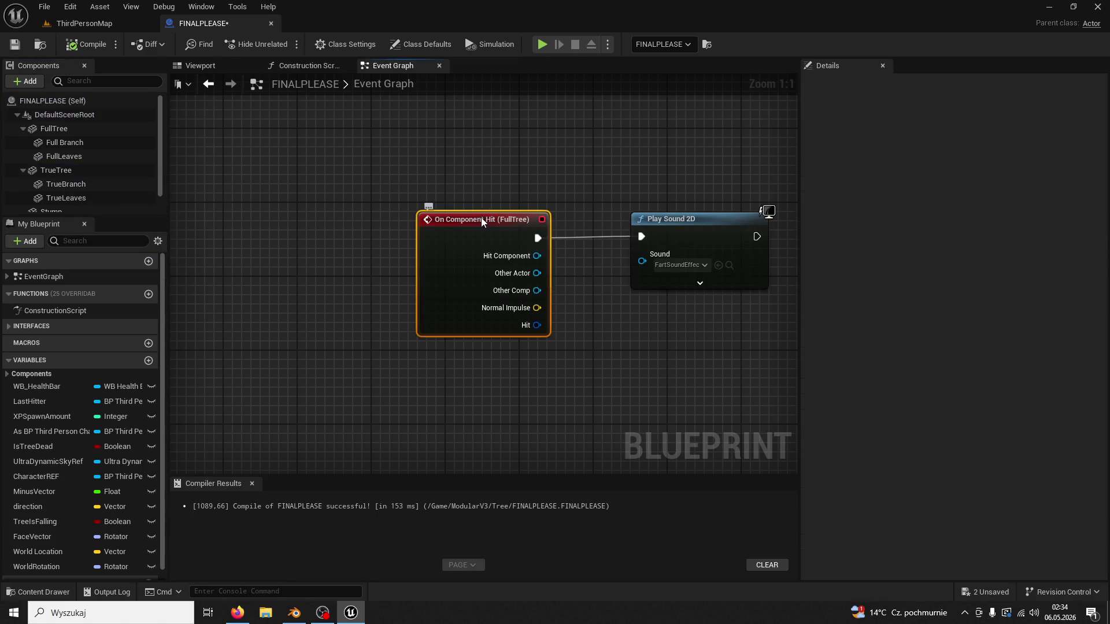
key("Delete")
left_click(111, 171)
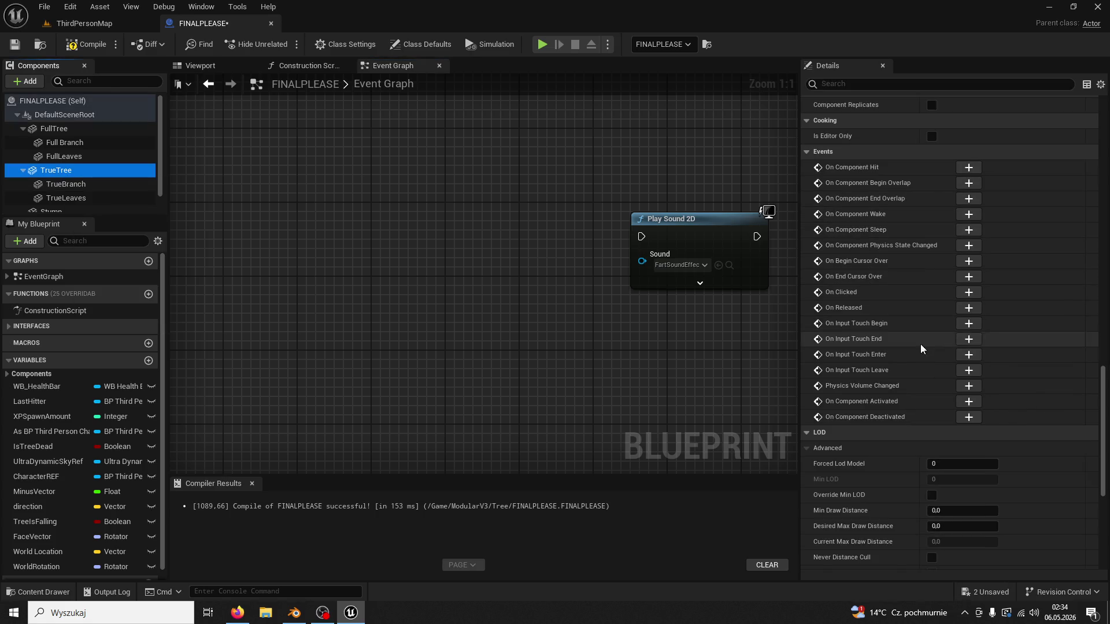
left_click(968, 168)
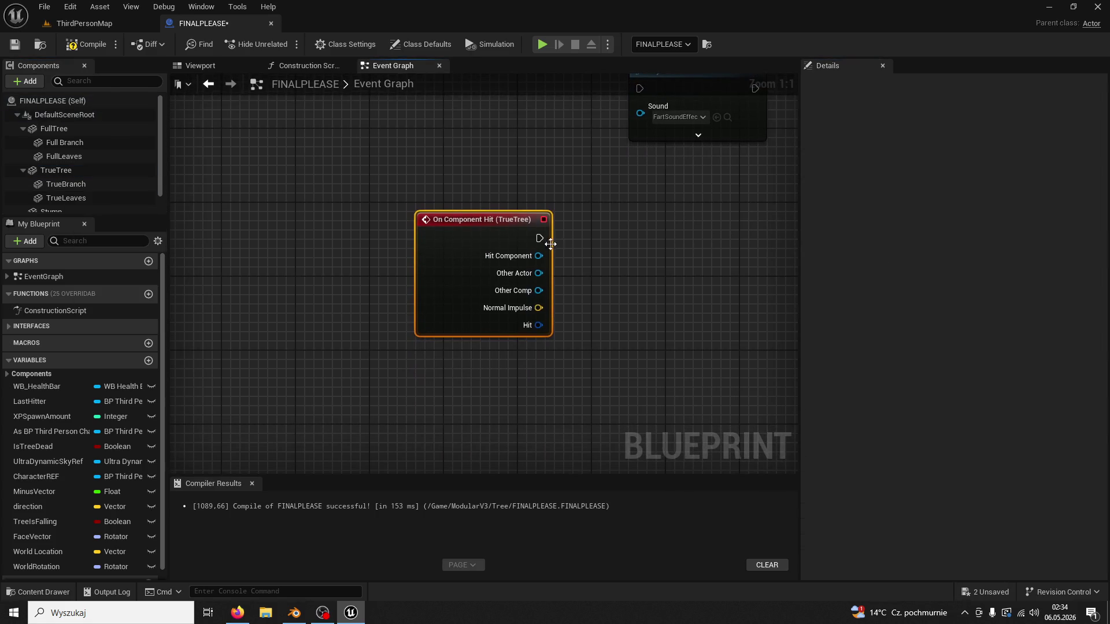
Wire TrueTree's hit event into Play Sound 2D and compile the blueprint.
mouse_move(541, 240)
left_mouse_down()
mouse_move(574, 119)
mouse_move(677, 200)
mouse_move(643, 148)
left_mouse_up()
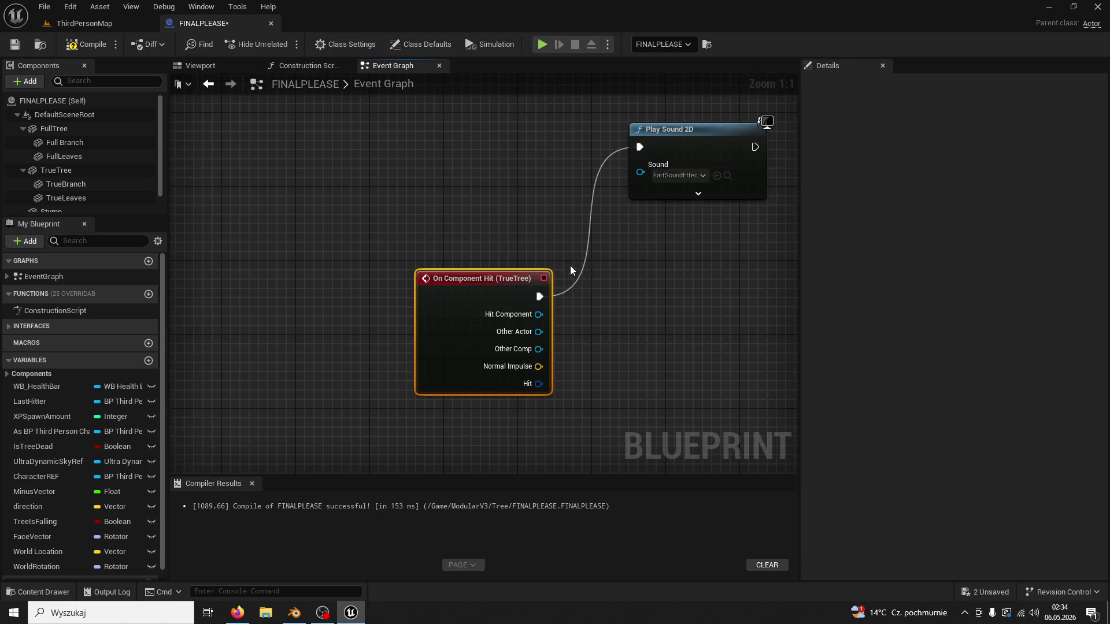
left_click_drag(494, 280, 458, 170)
left_click(551, 236)
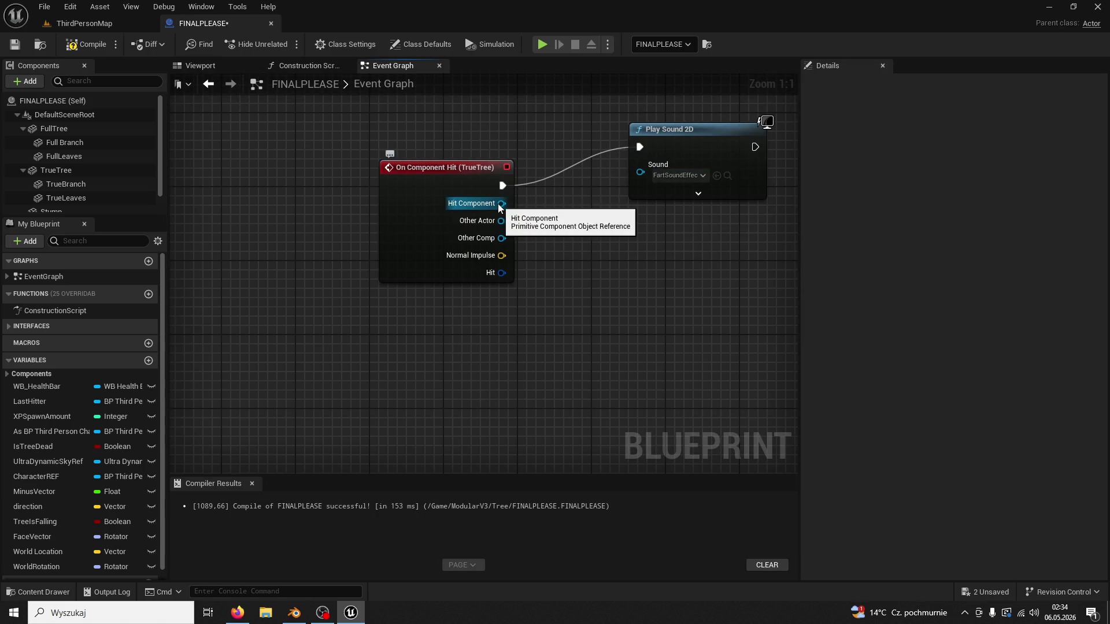
left_click(87, 44)
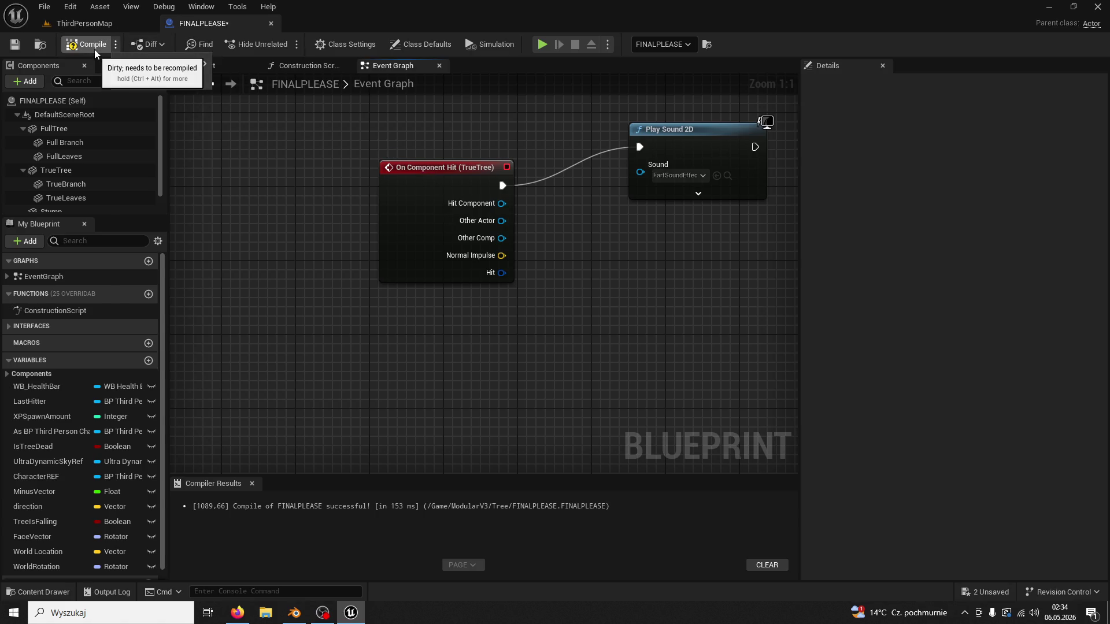
left_click(108, 25)
Play the level, run to a tree, and fell it with six axe swings.
left_click(287, 45)
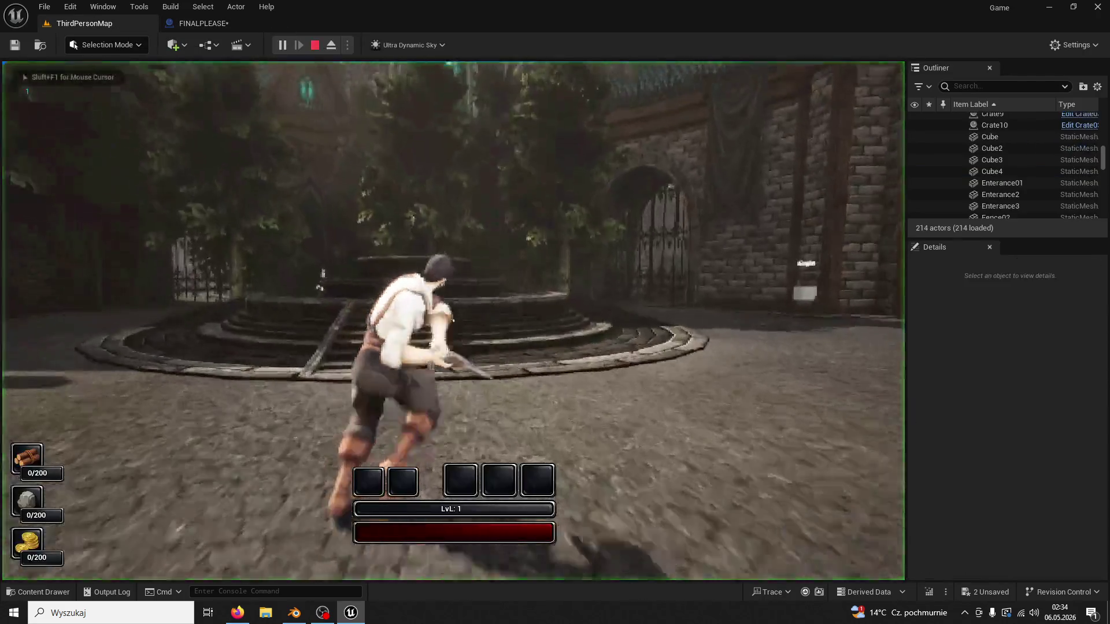
key("super")
key("super")
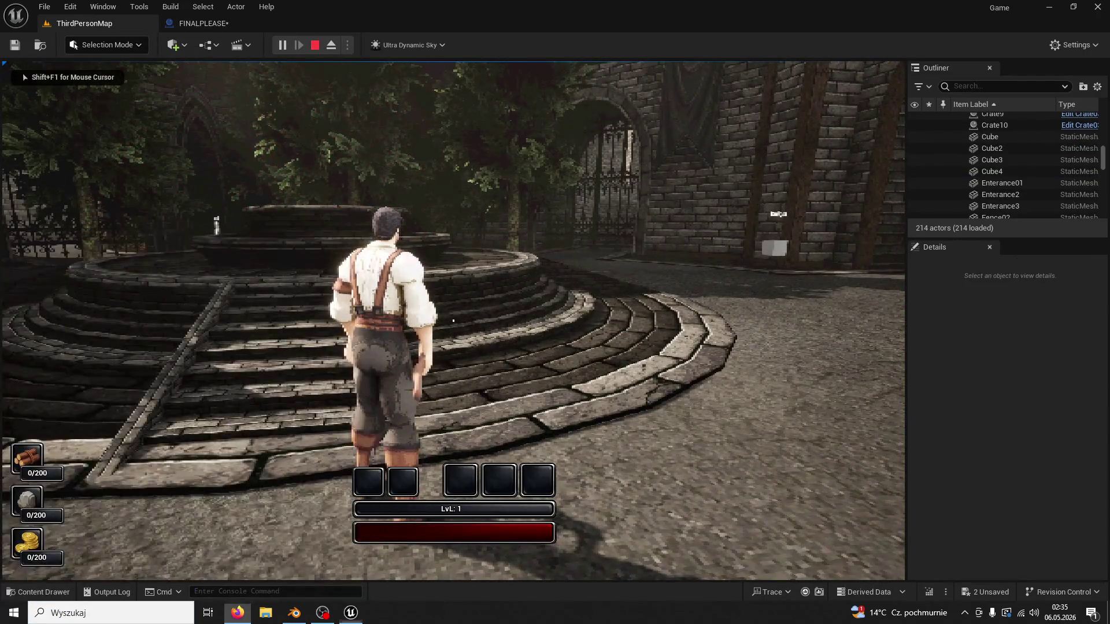
key("w")
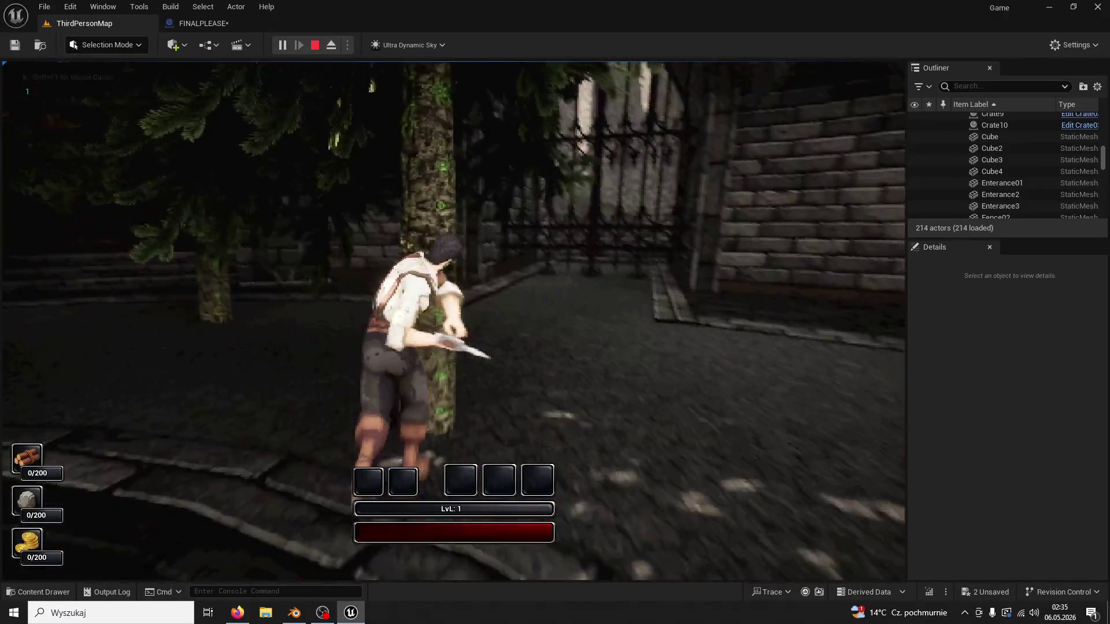
left_click(453, 320)
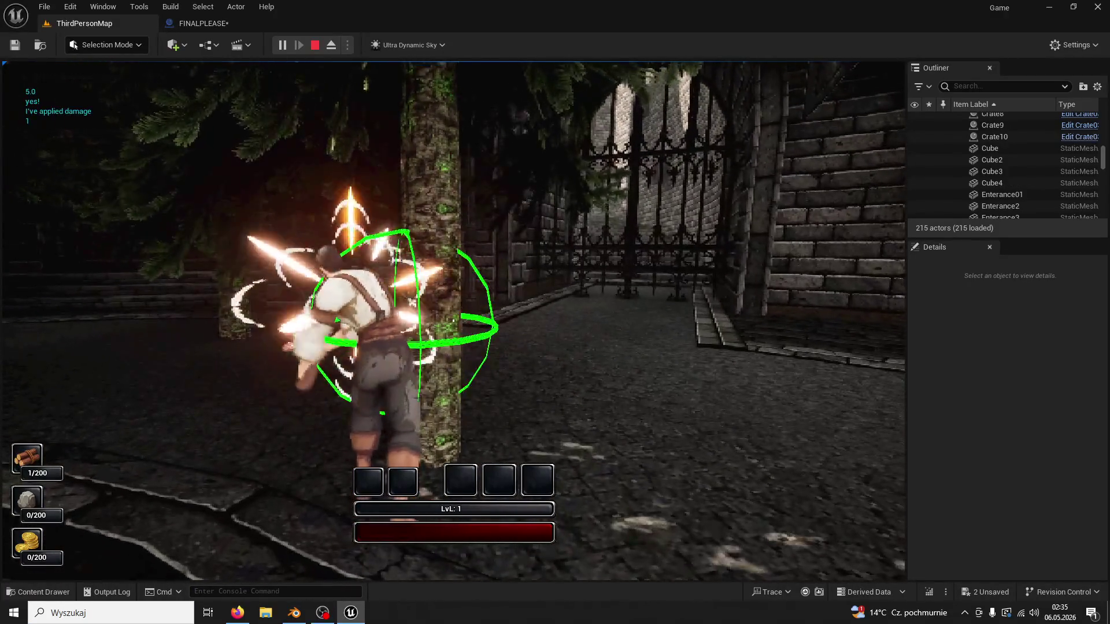
left_click(453, 320)
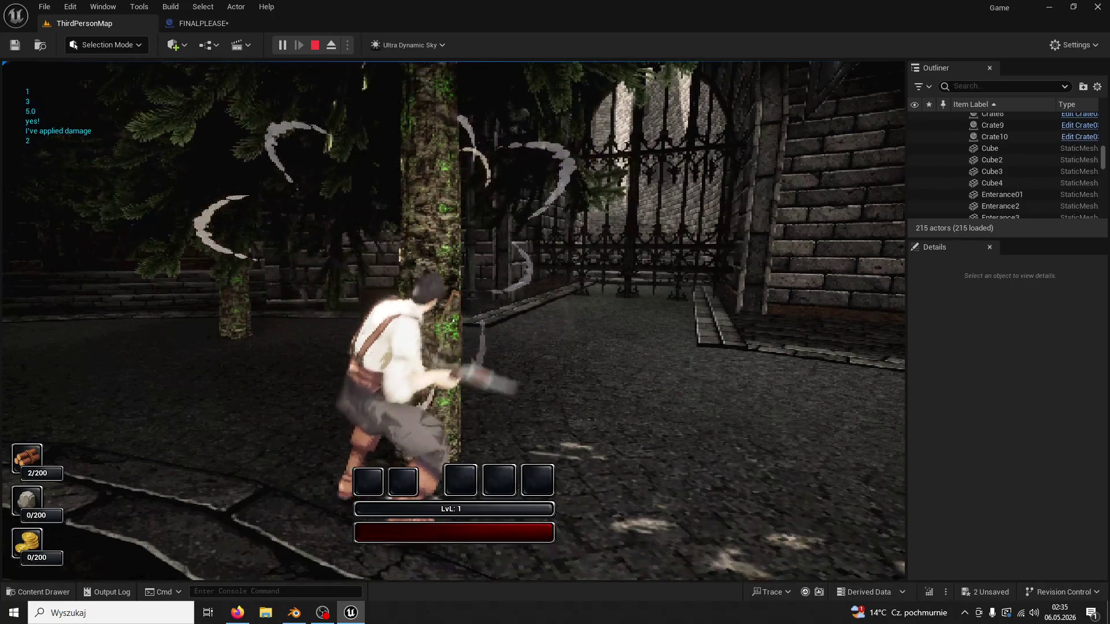
left_click(453, 320)
left_click(454, 320)
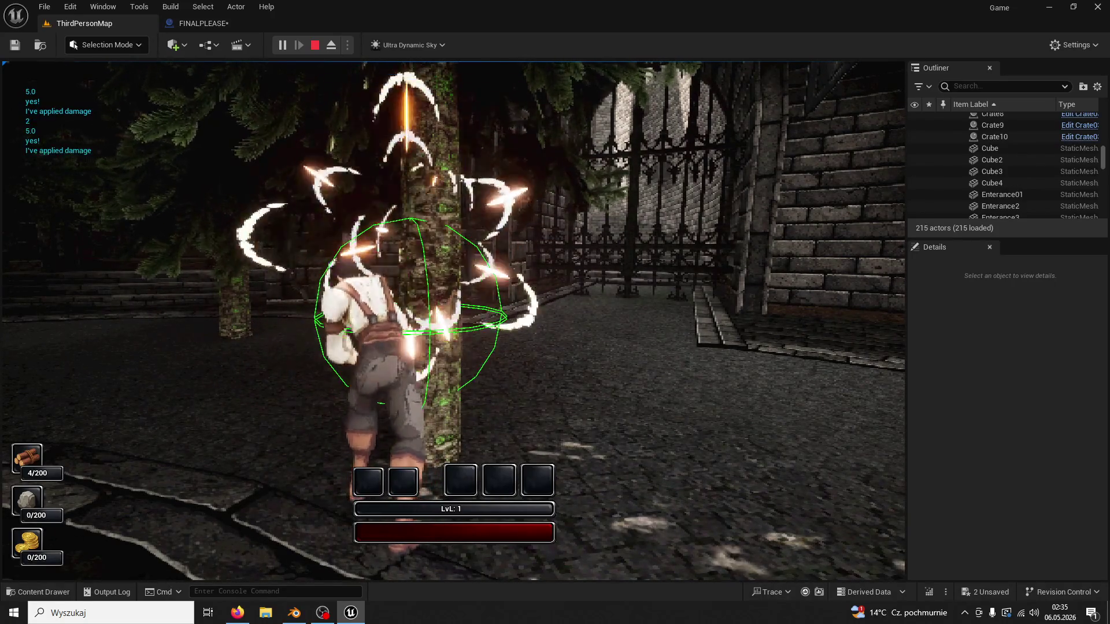
left_click(454, 320)
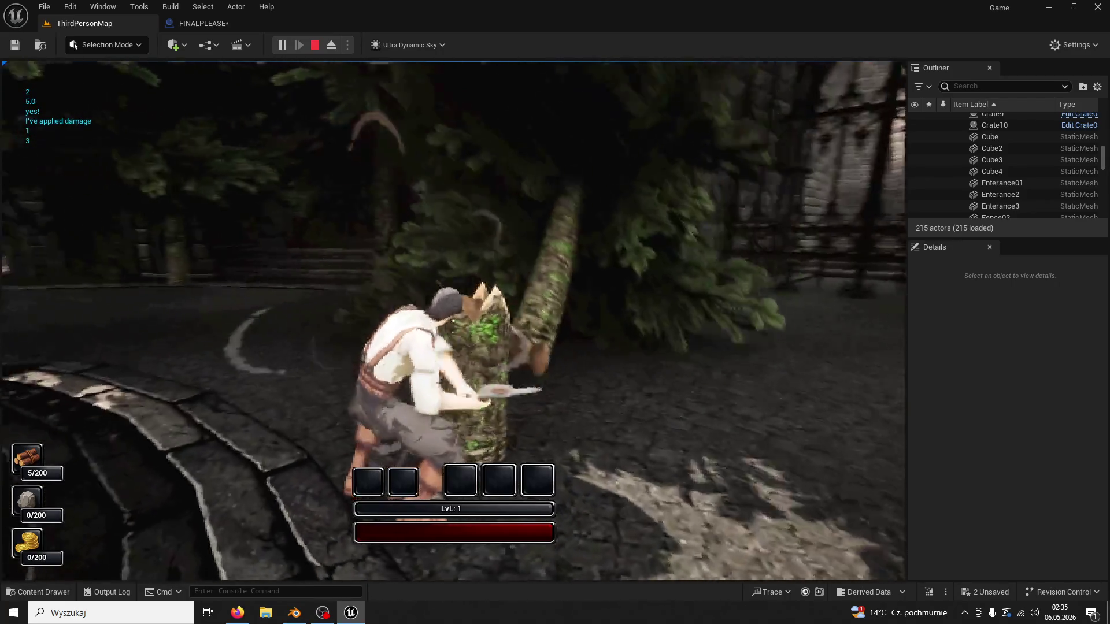
left_click(454, 321)
Stop the play session and return to the FINALPLEASE blueprint tab.
key("Escape")
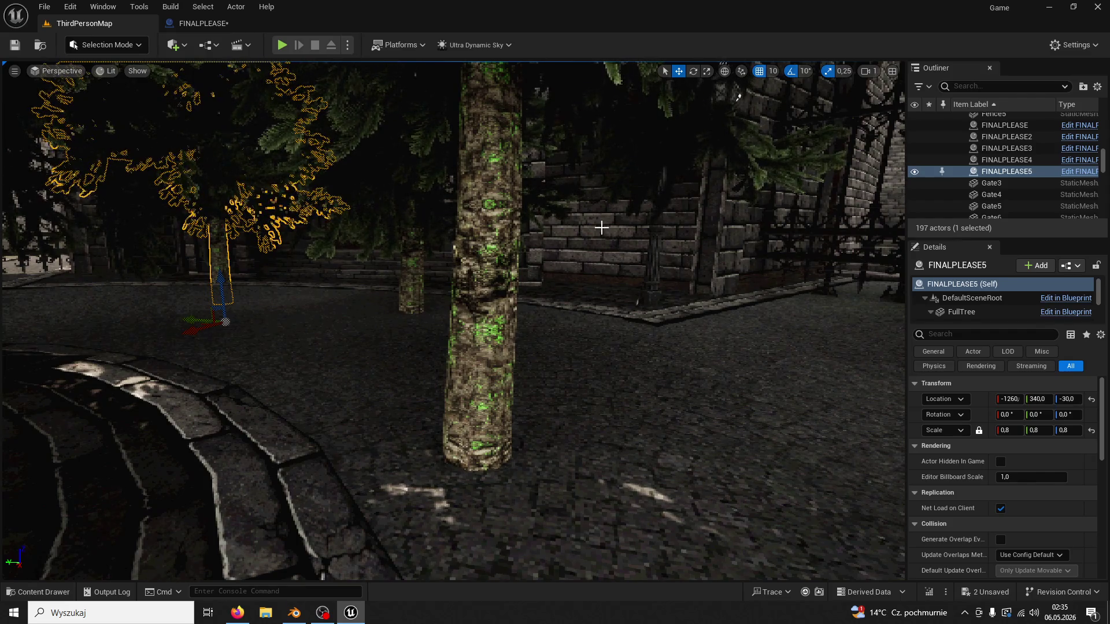
left_click(210, 27)
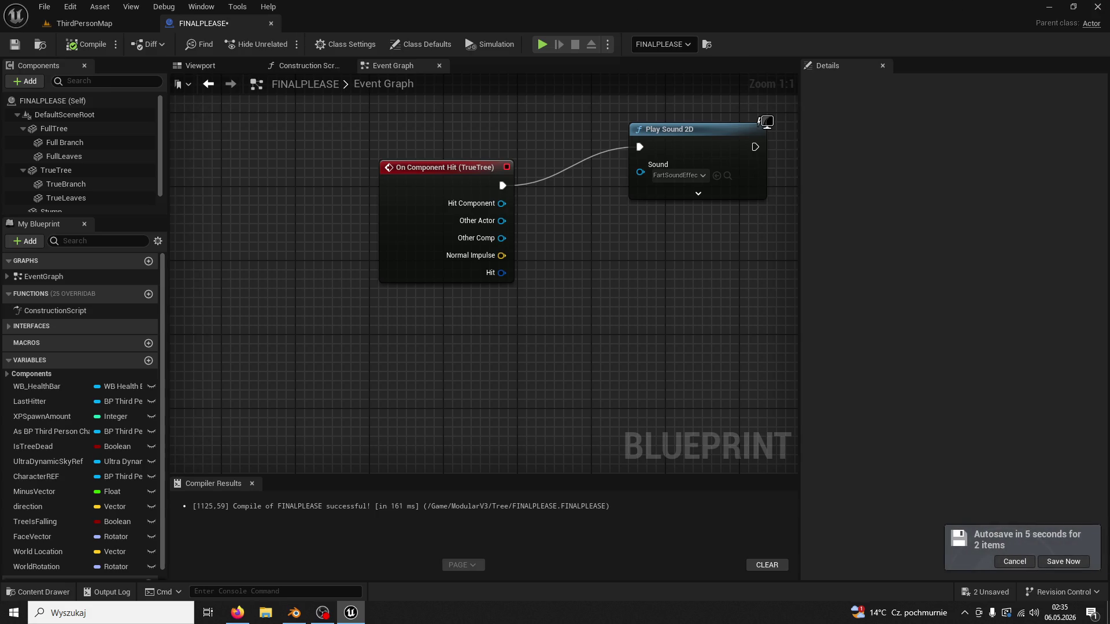
key("alt+Tab")
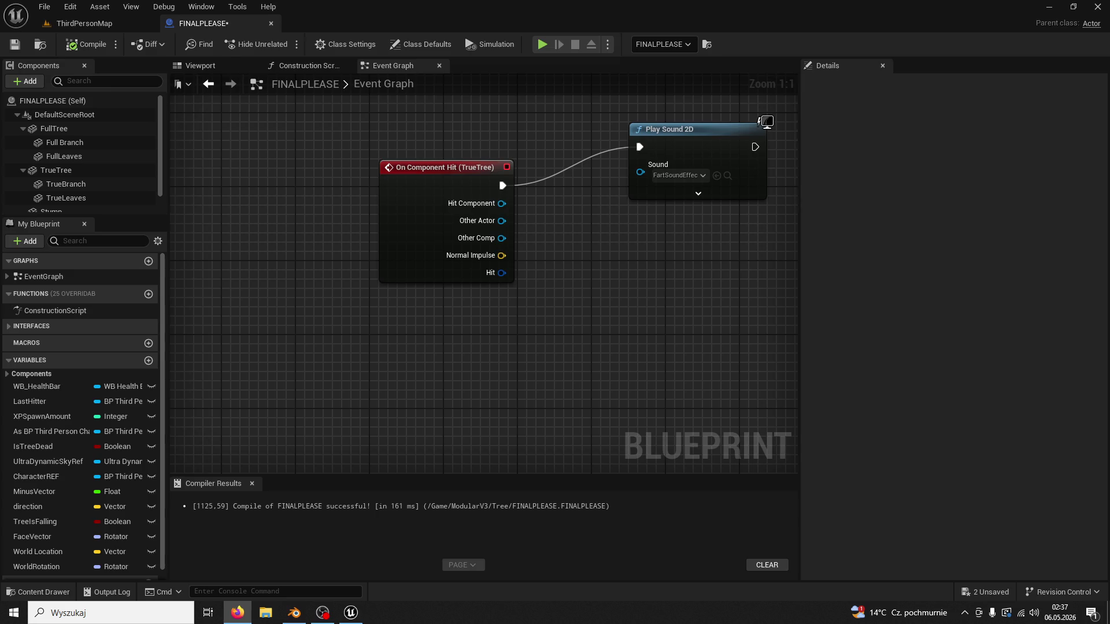
Search FullTree's Details for 'hit eve' and enable Simulation Generates Hit Events.
left_click(79, 131)
left_click(882, 85)
type("hit e")
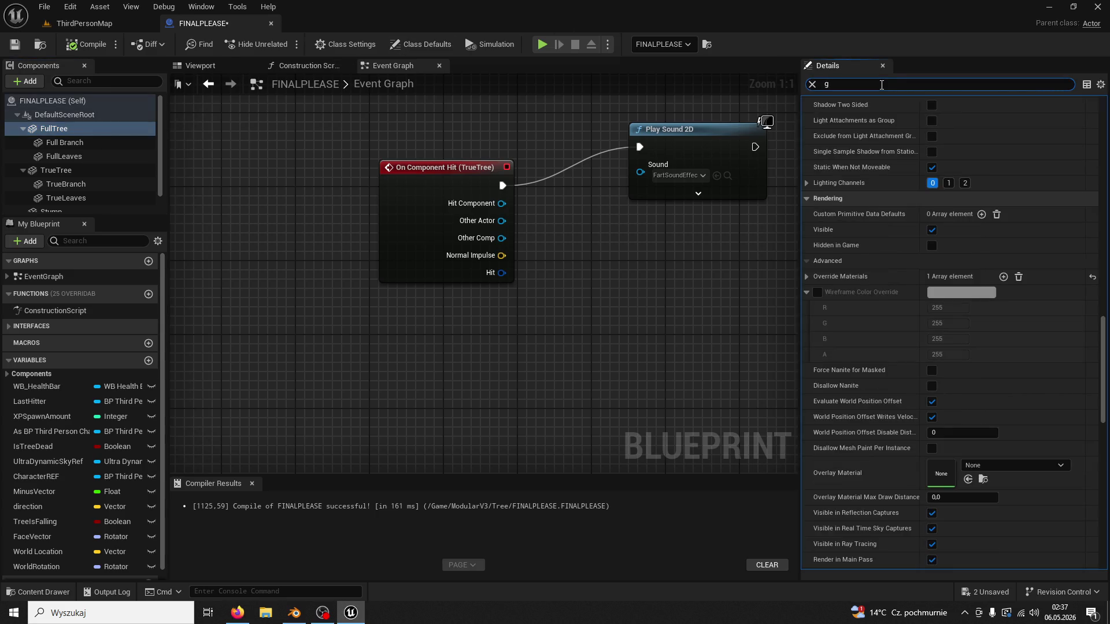
type("ve")
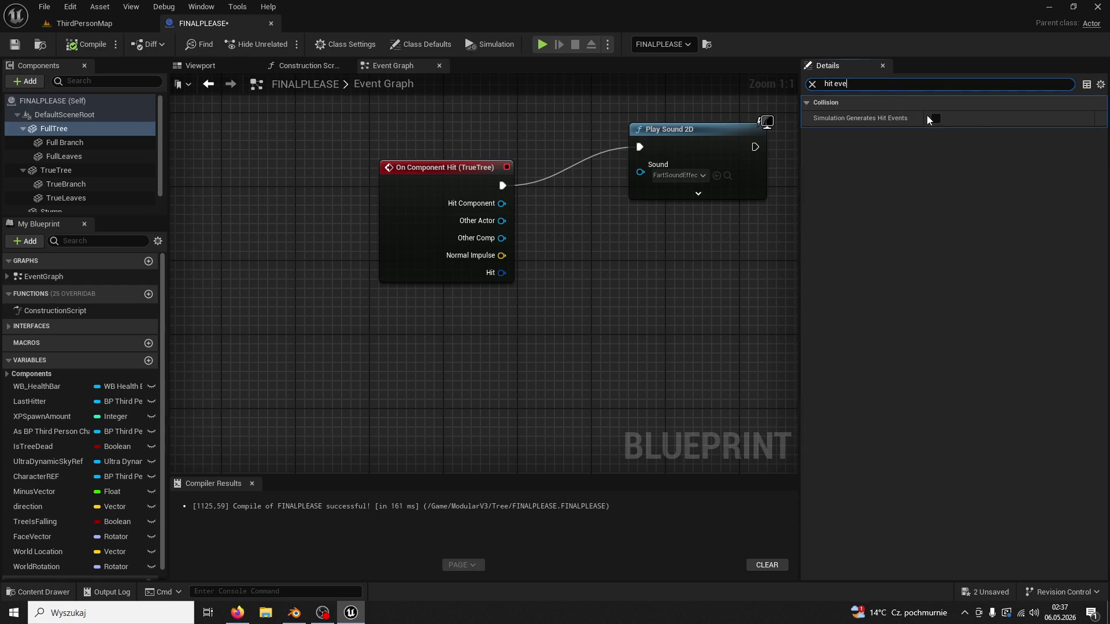
left_click(936, 118)
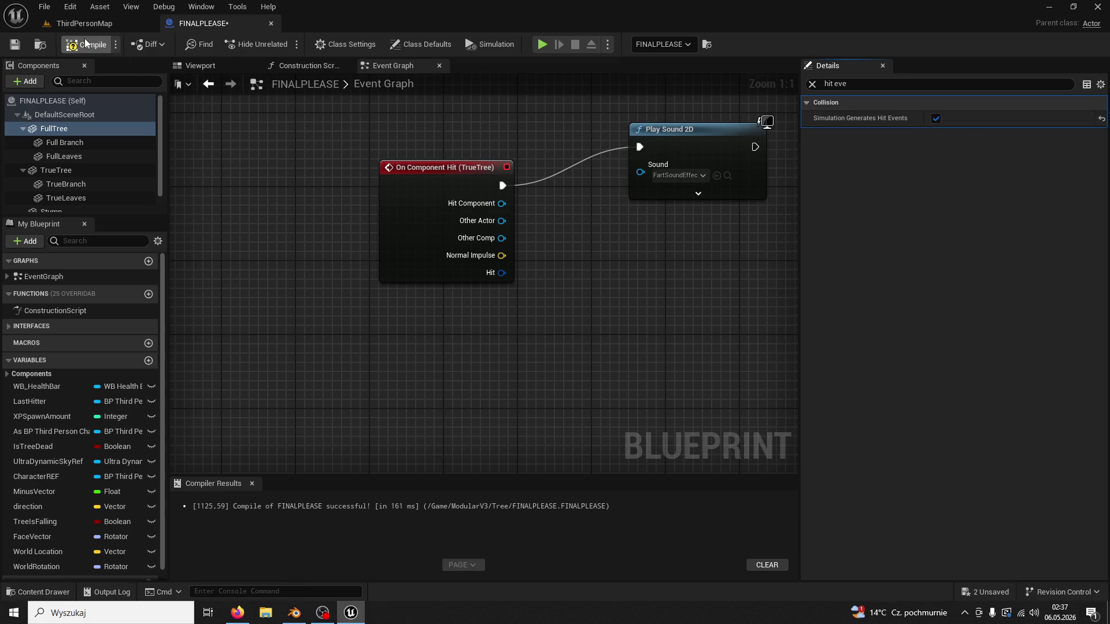
left_click(85, 23)
Play the level, chop a tree three times to reach 5/200 wood, then stop with F8.
left_click(282, 45)
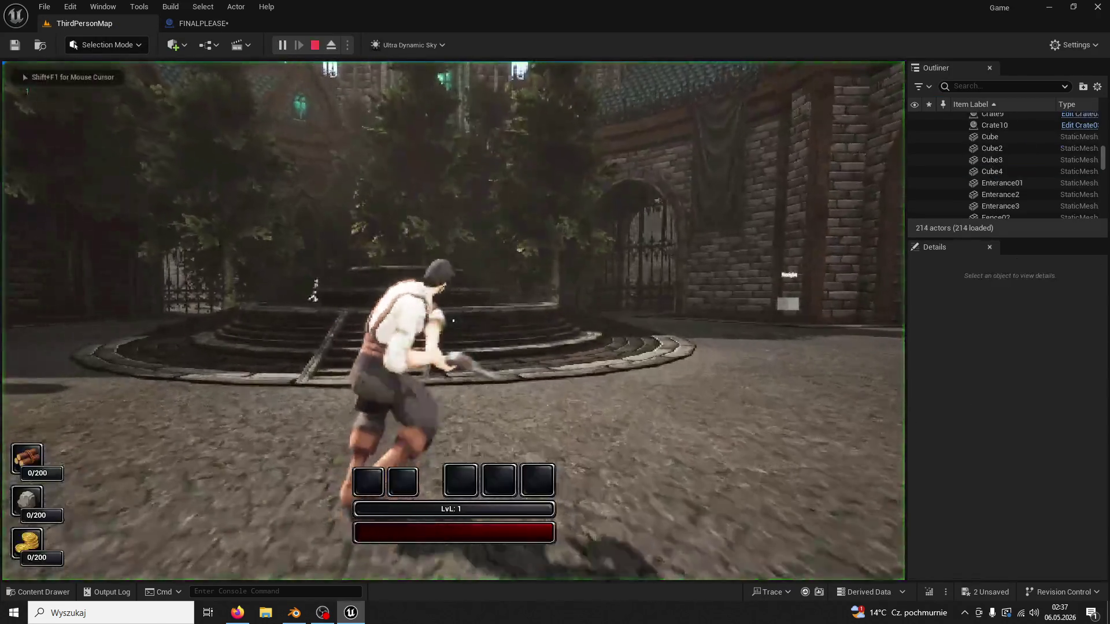
key("w")
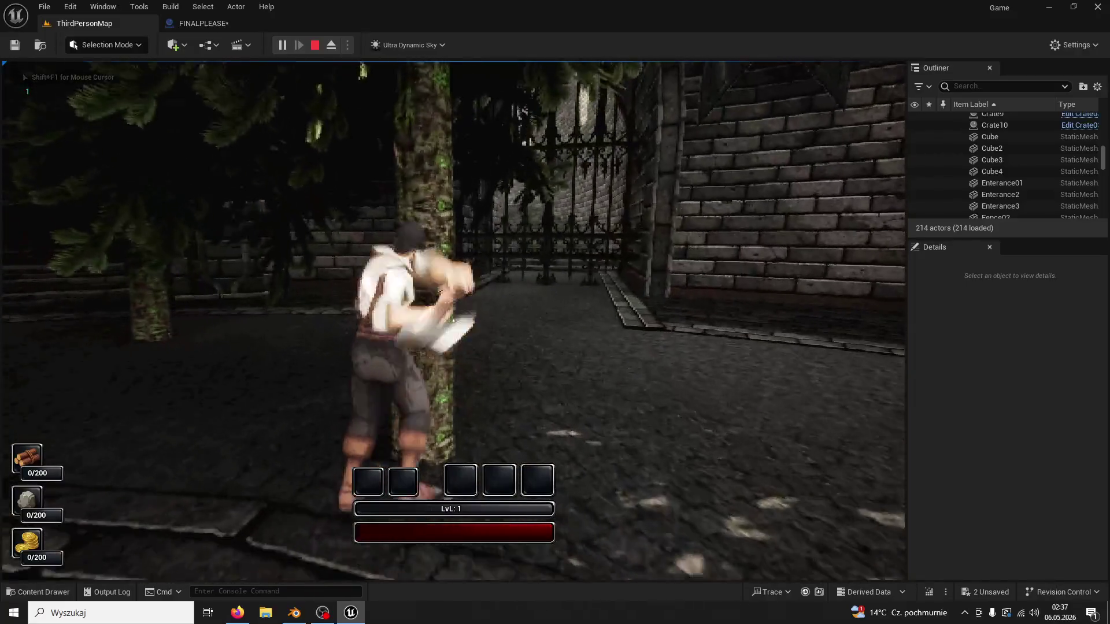
left_click(454, 321)
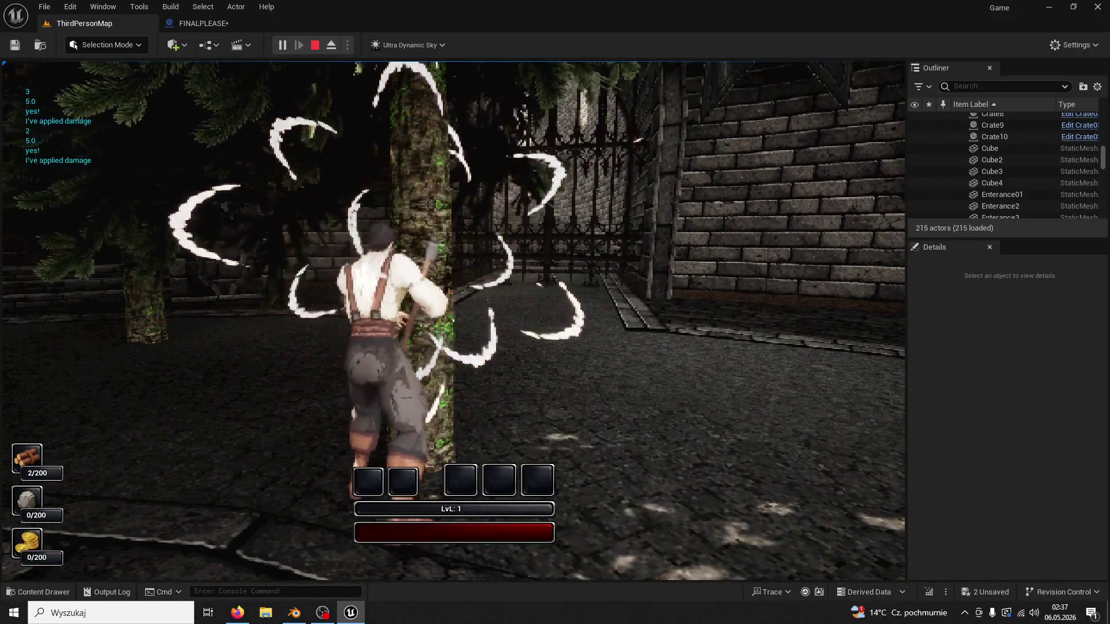
left_click(453, 321)
left_click(454, 321)
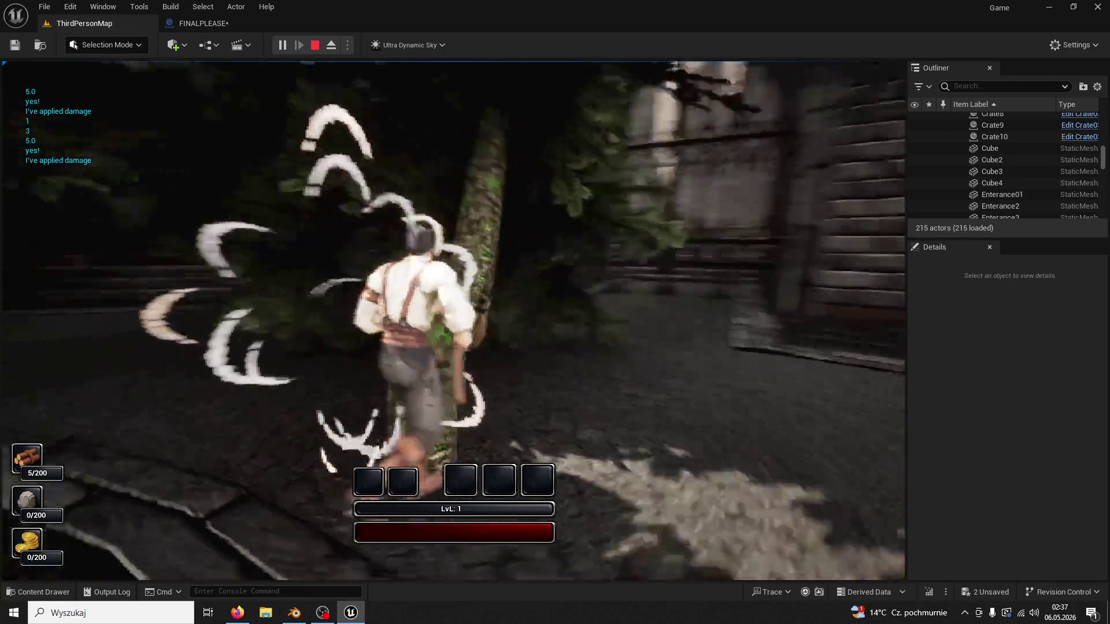
key("F8")
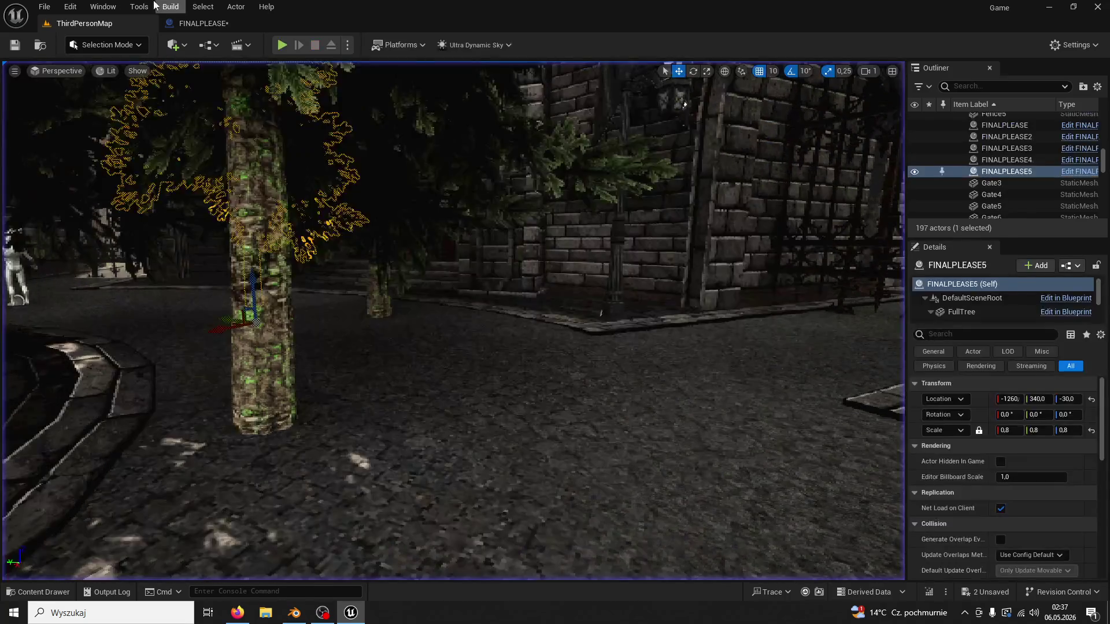
Reopen the FINALPLEASE graph and move the On Component Hit node up and left.
left_click(203, 6)
left_click(172, 23)
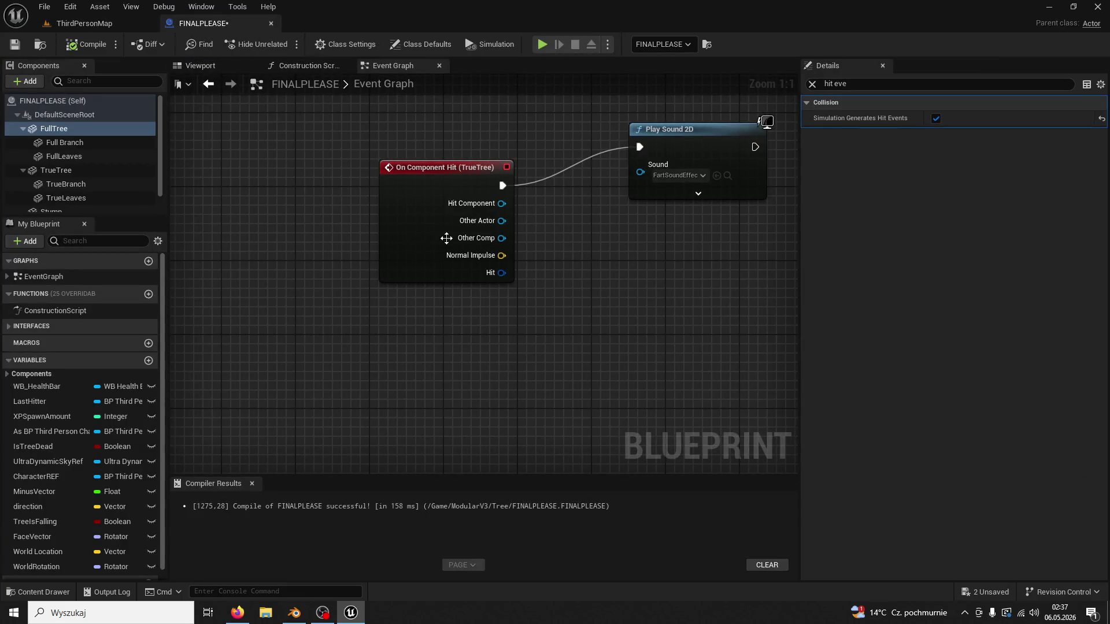
left_click_drag(526, 218, 471, 219)
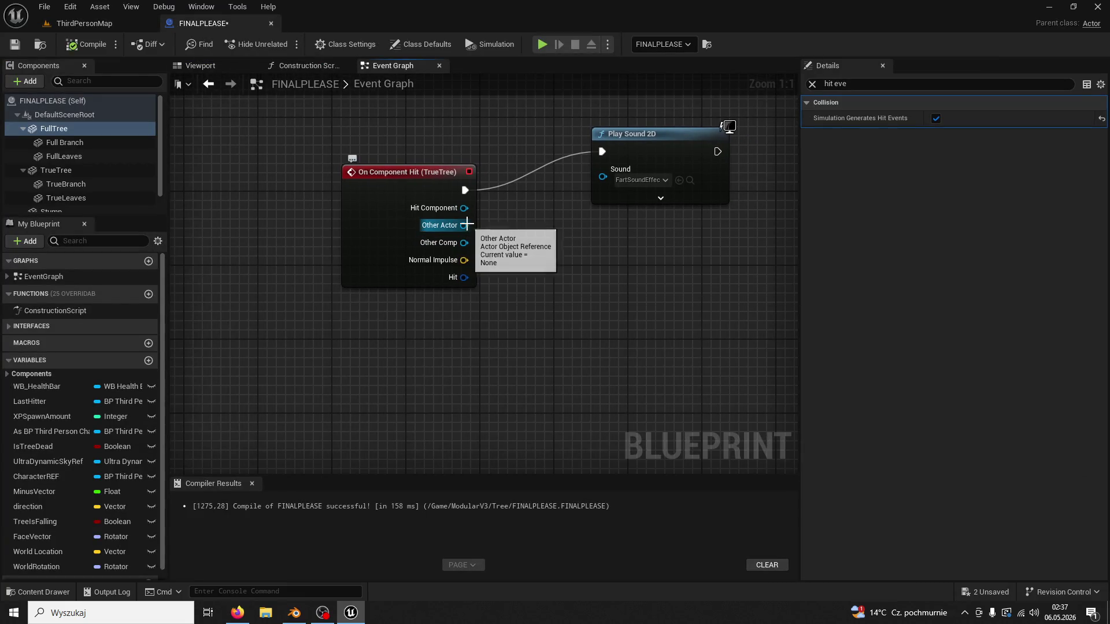
left_click_drag(425, 183, 388, 154)
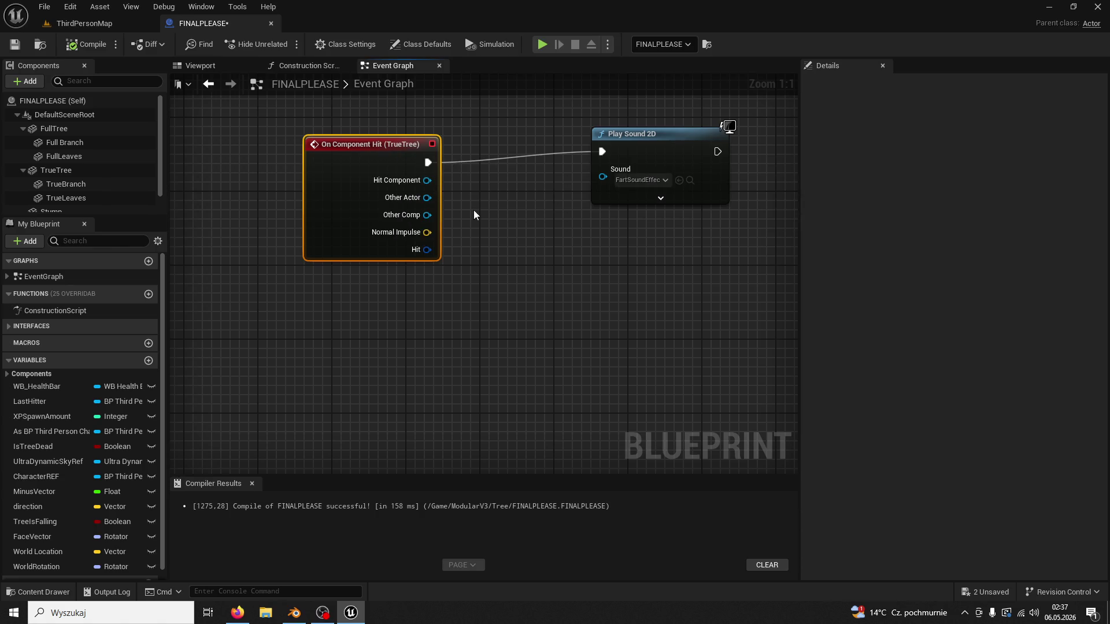
left_click(489, 240)
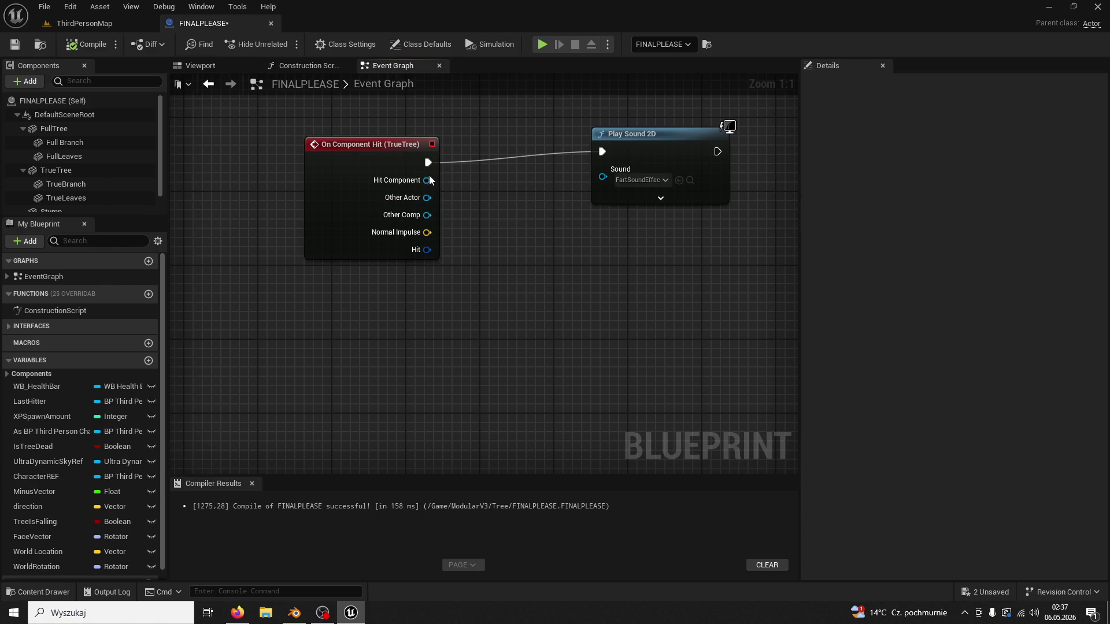
Shift the Play Sound 2D node further right, away from the On Component Hit node.
left_click(127, 18)
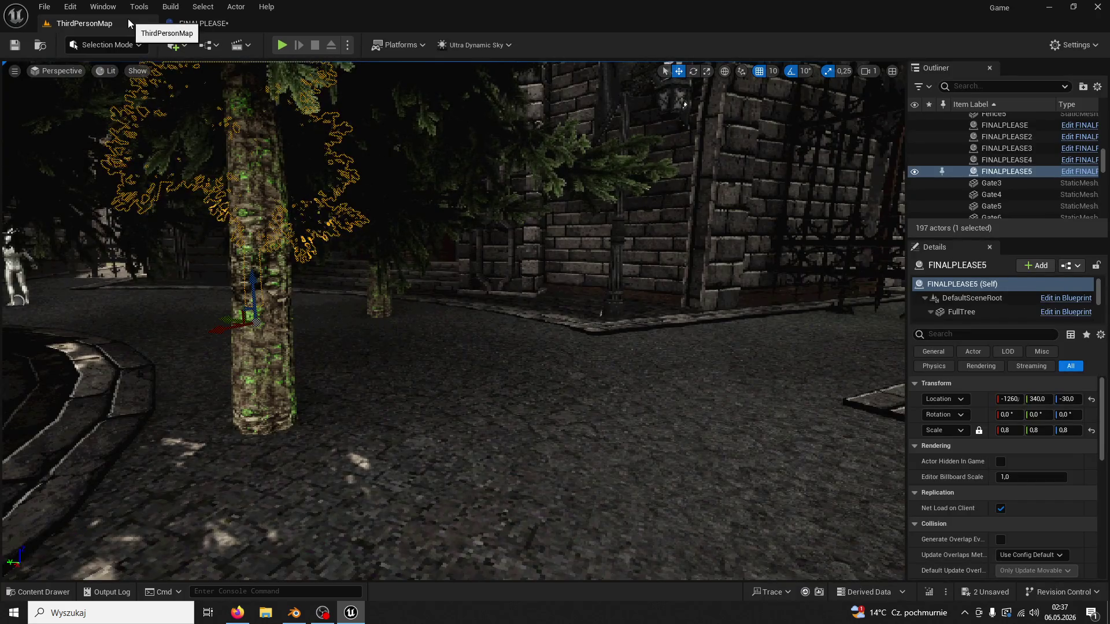
left_click(190, 23)
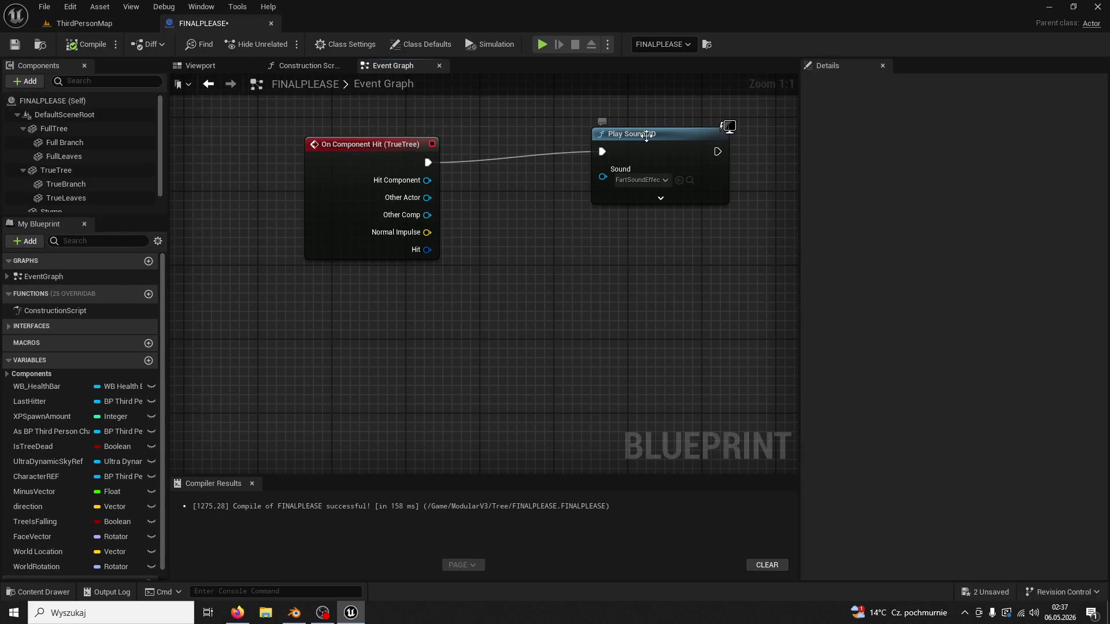
left_click_drag(645, 135, 682, 135)
left_click(372, 154)
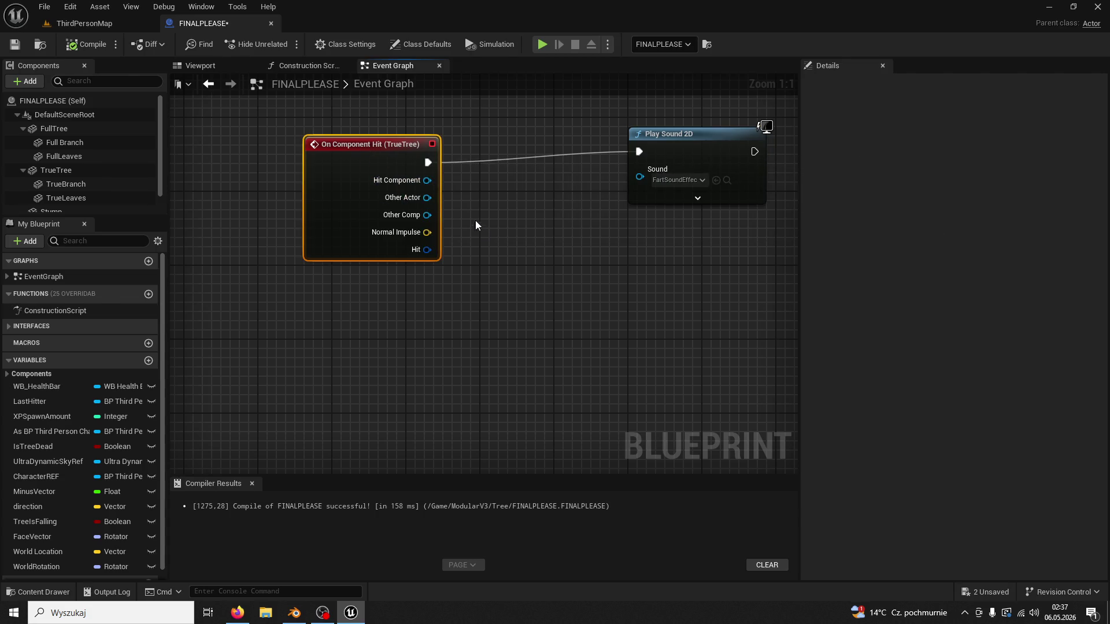
key("alt+Tab")
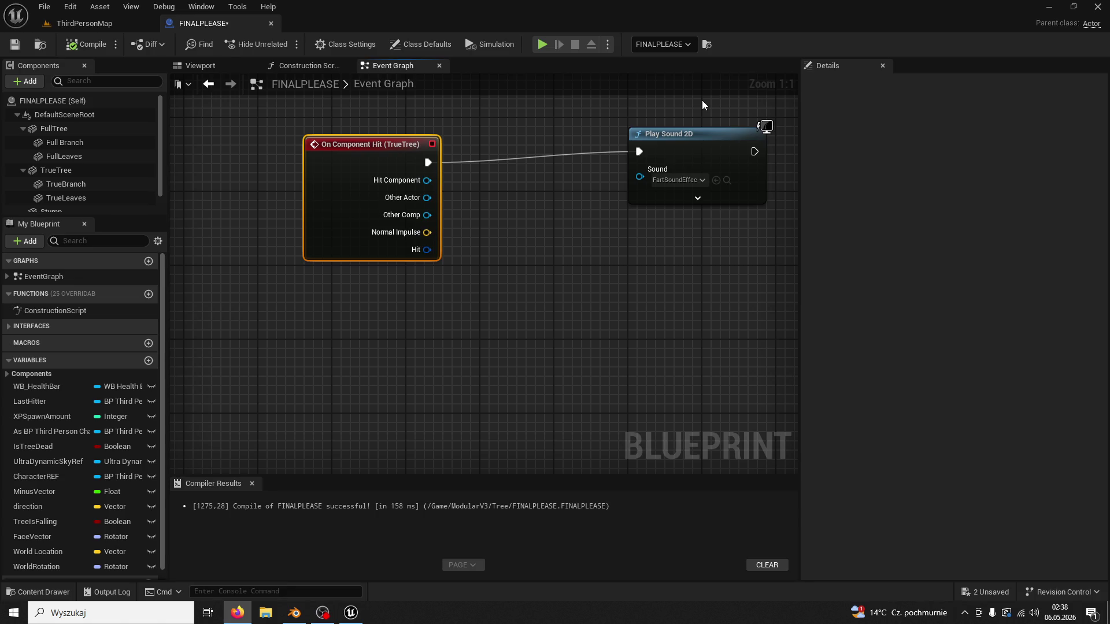
left_click_drag(427, 180, 546, 224)
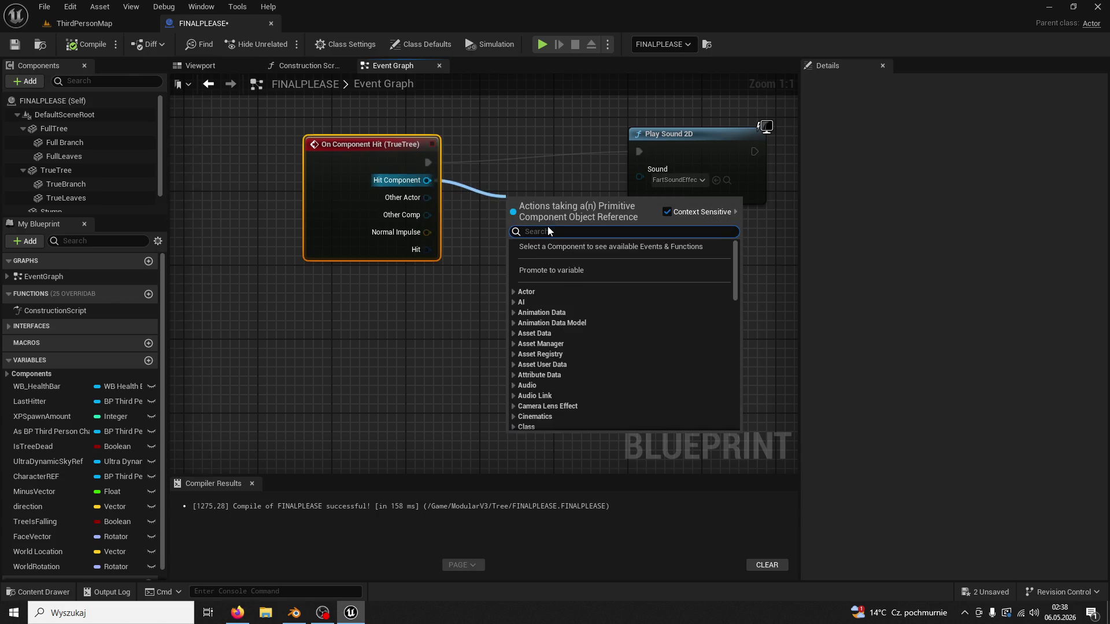
type("play sound")
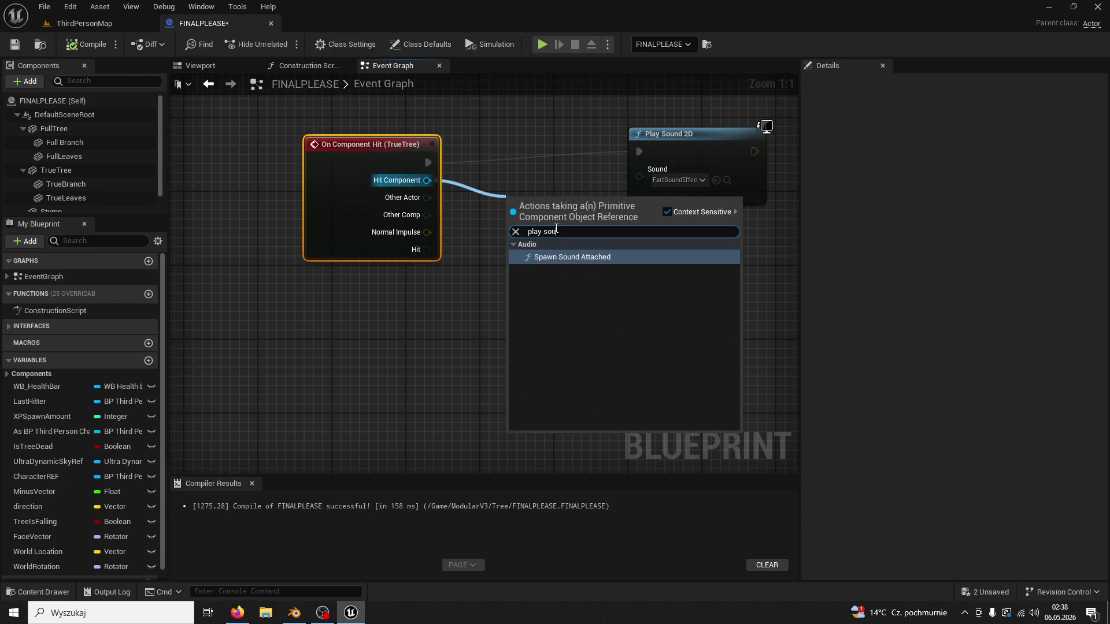
key("Return")
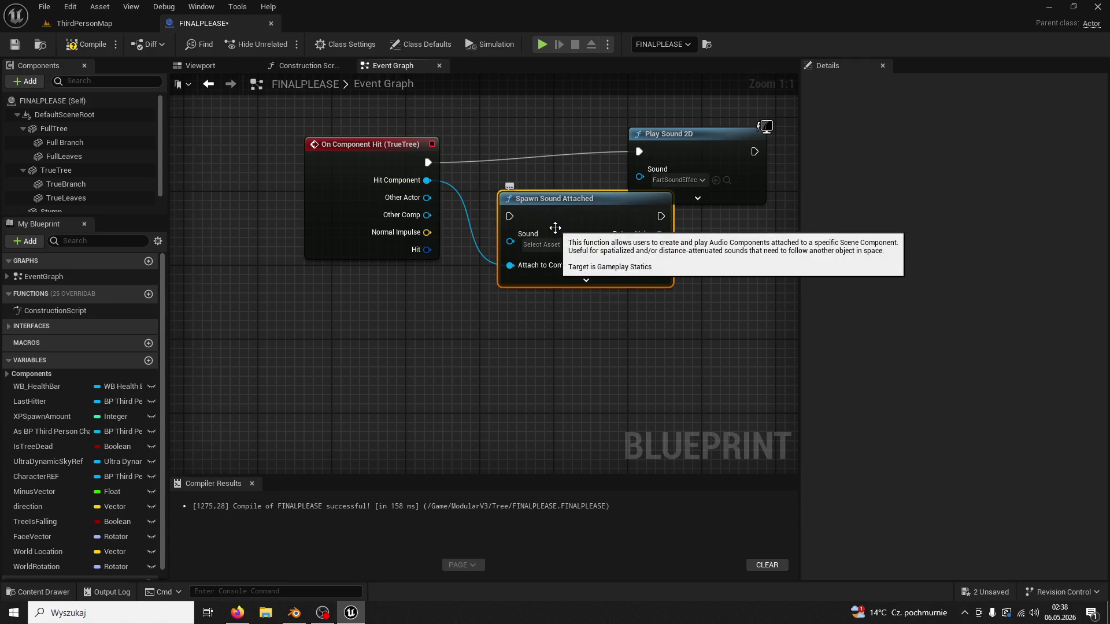
key("Delete")
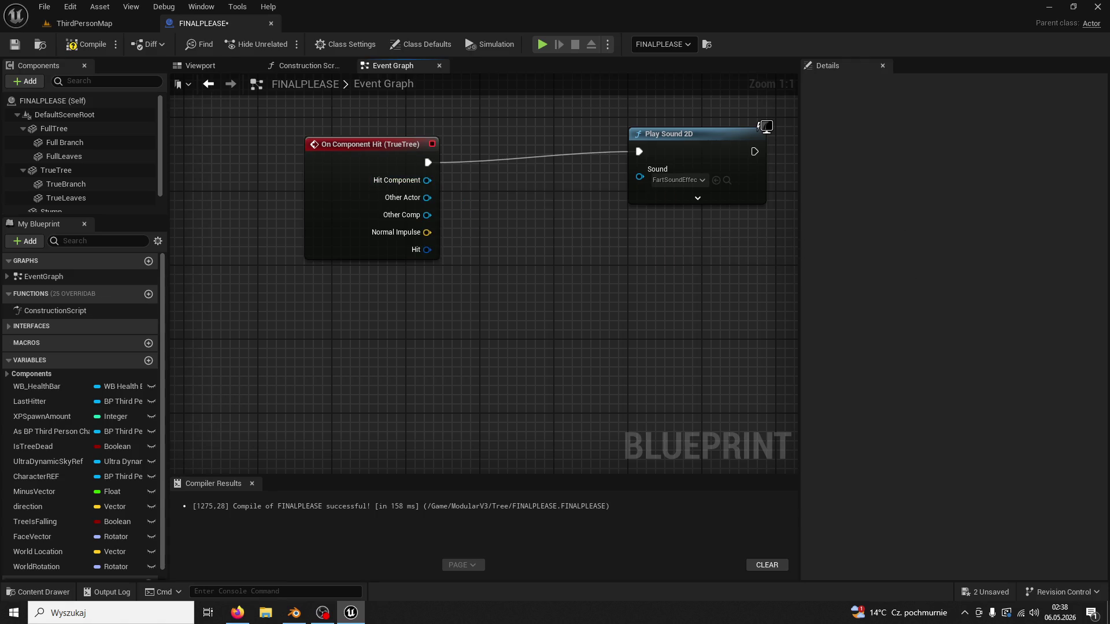
key("alt+Tab")
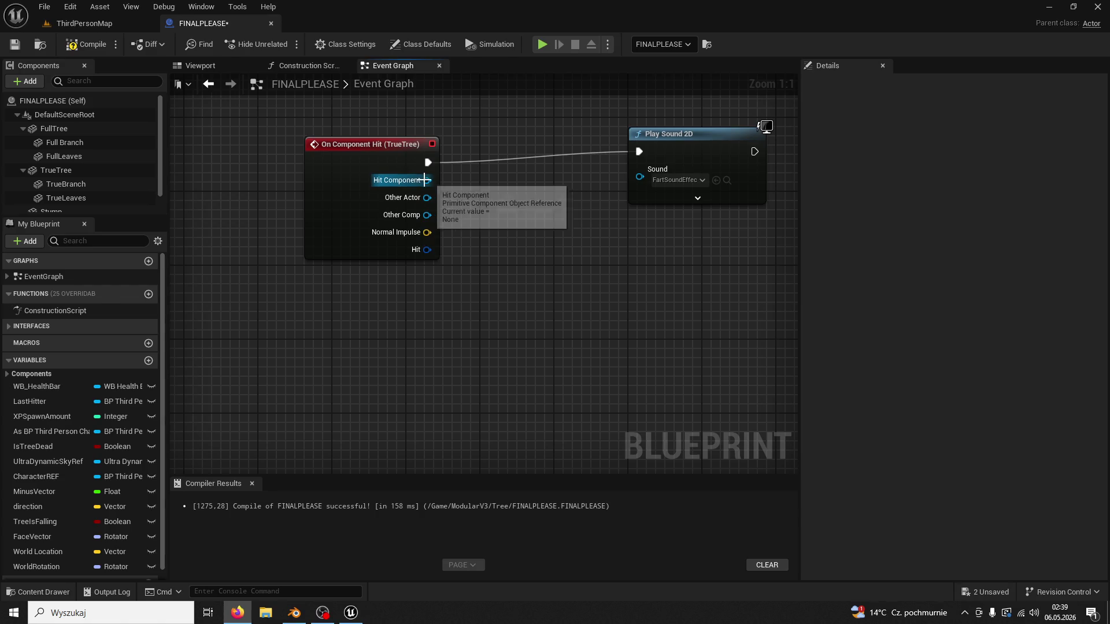
left_click_drag(427, 180, 530, 212)
type("surface")
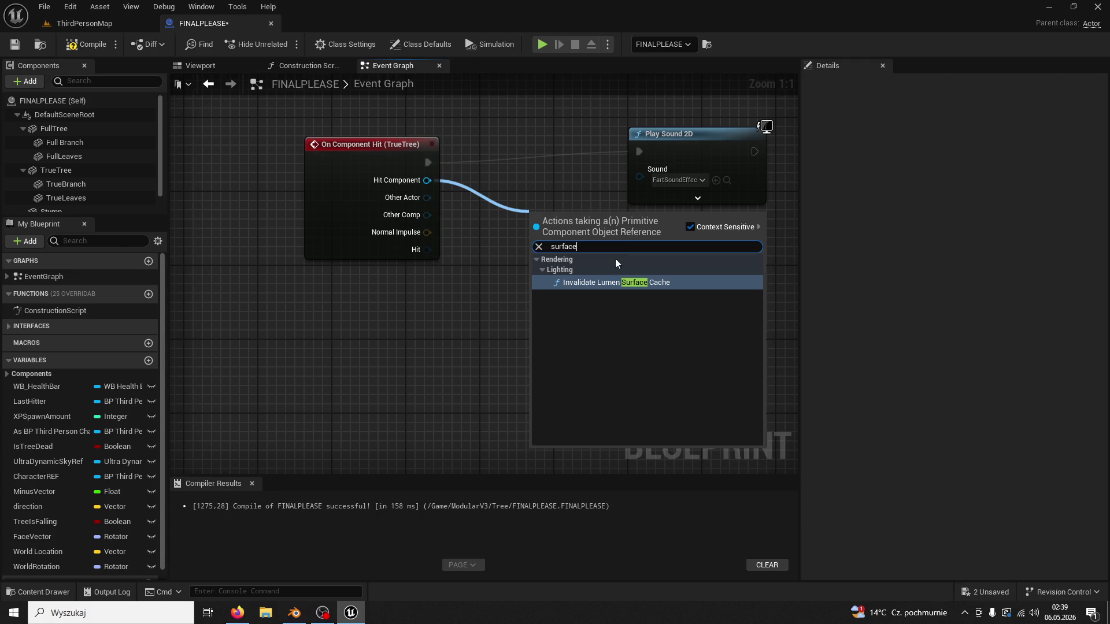
key("ctrl+a")
type("type")
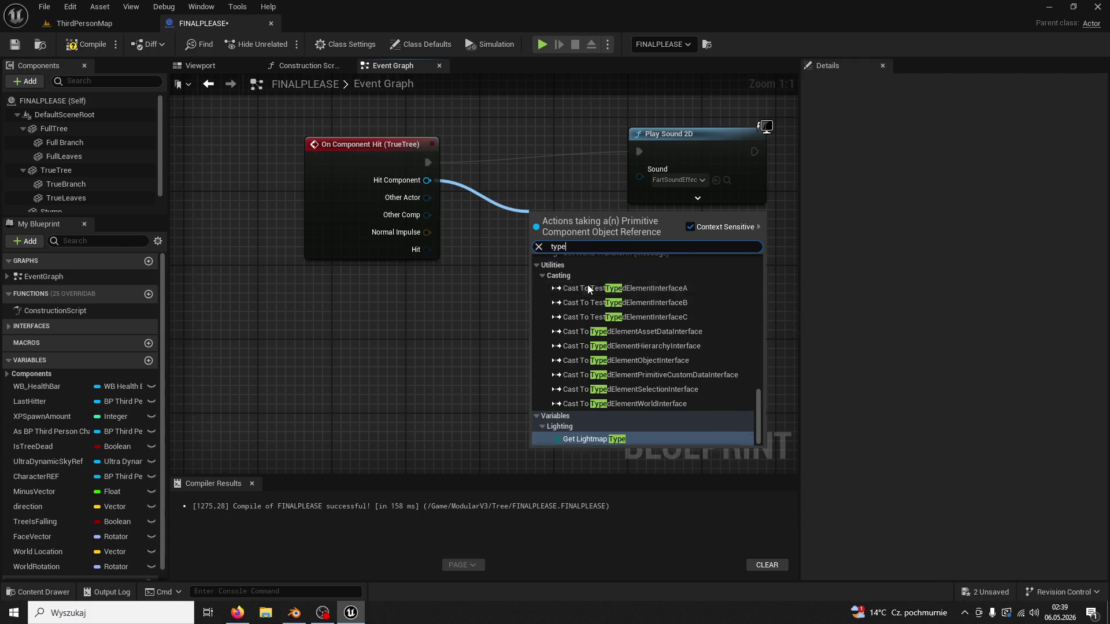
key("BackSpace")
key("BackSpace")
key("BackSpace")
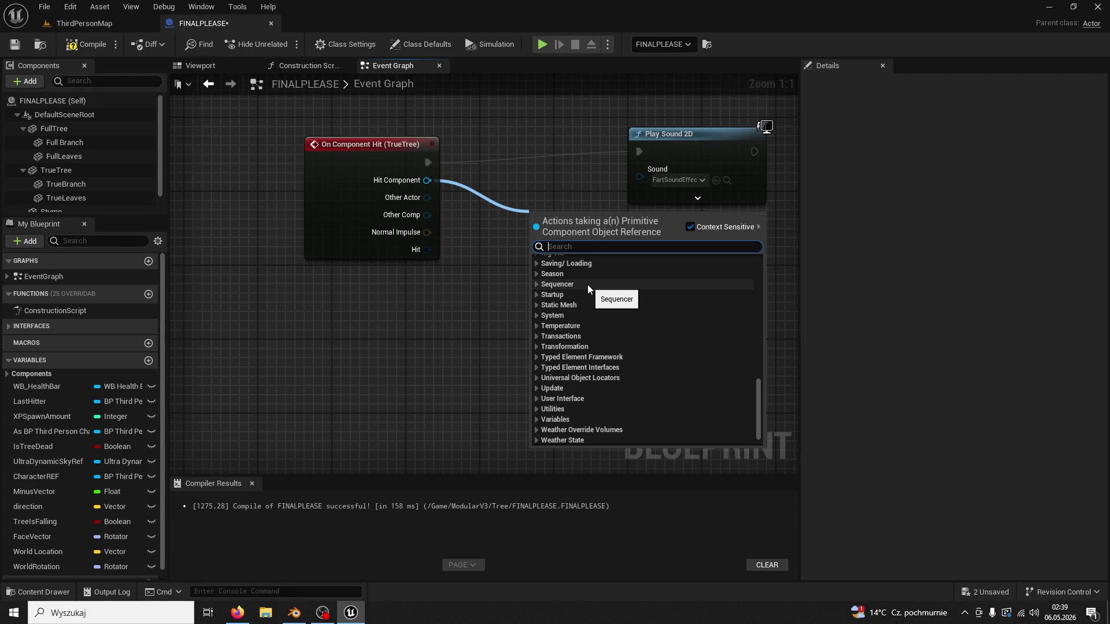
left_click(474, 309)
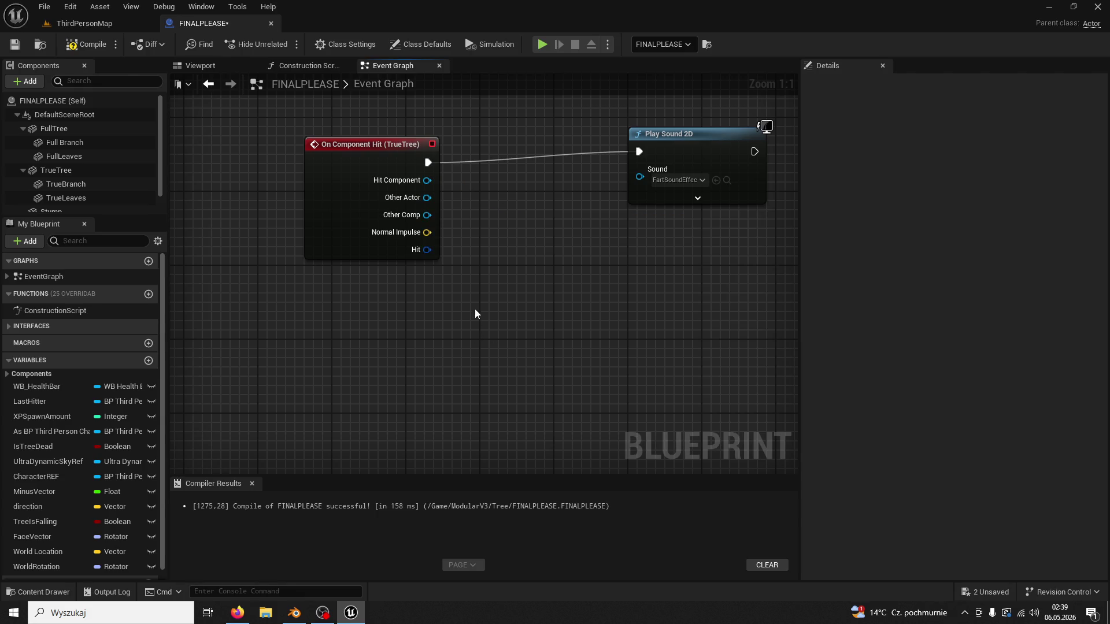
left_click_drag(373, 147, 345, 138)
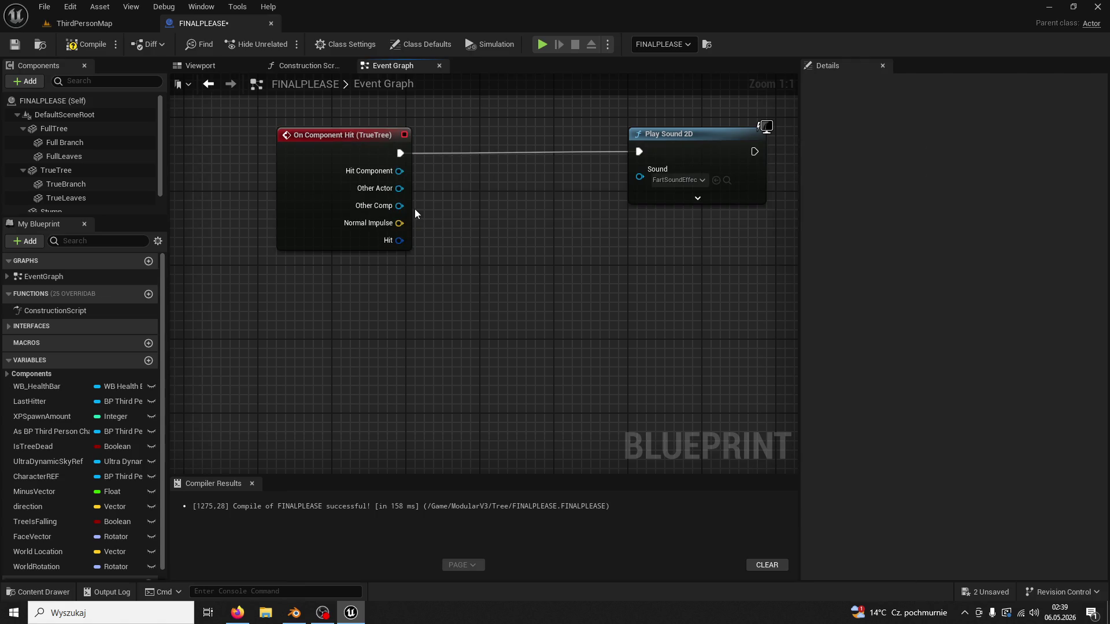
key("alt+Tab")
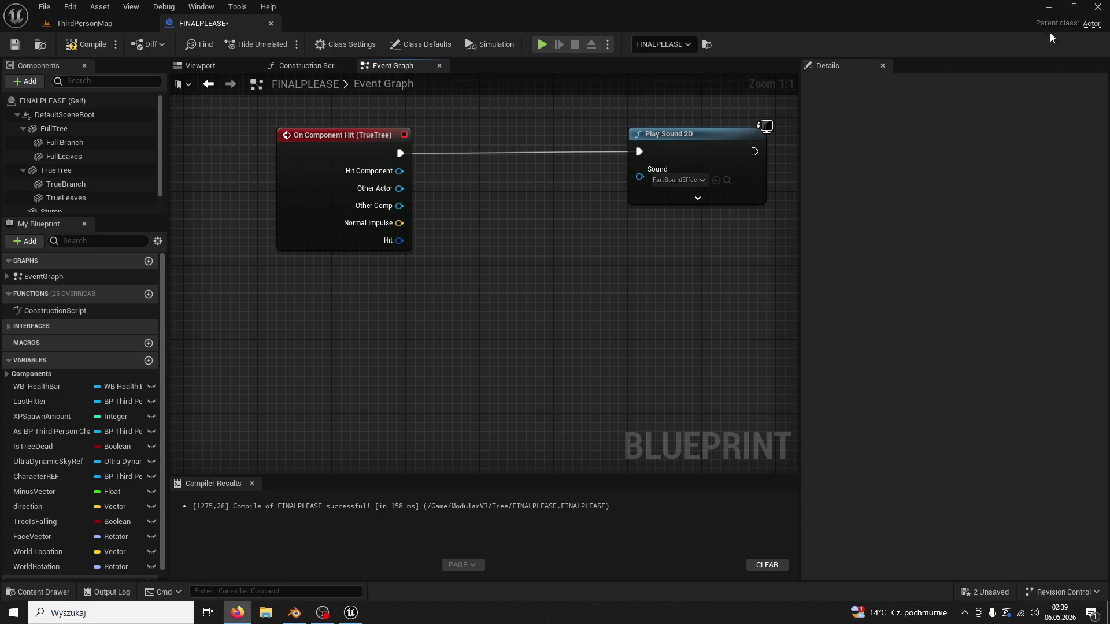
left_click(571, 208)
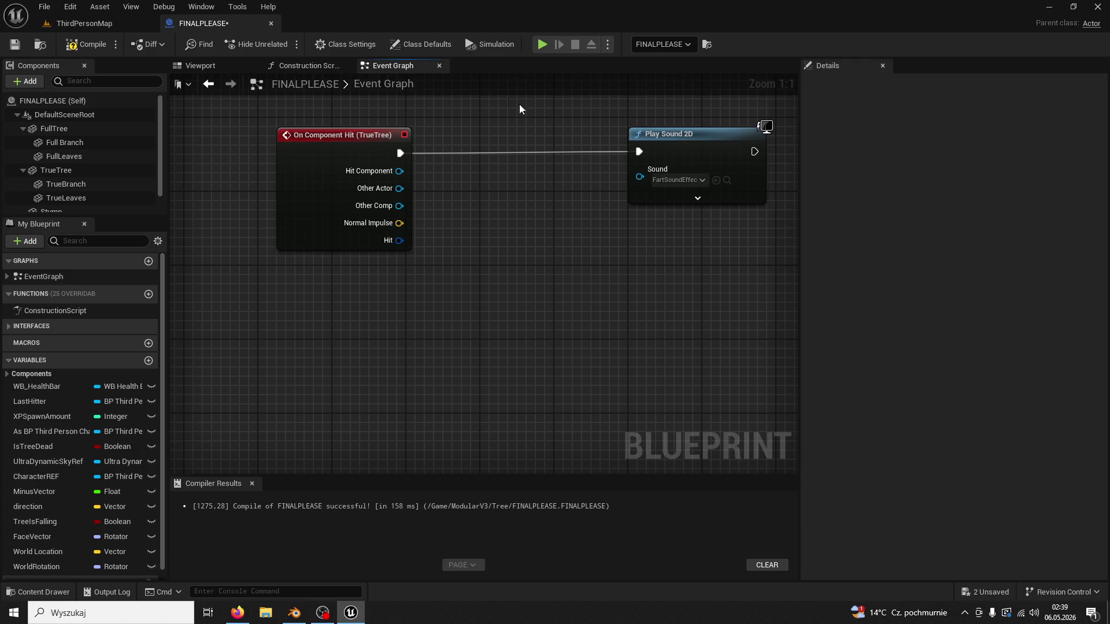
left_click(82, 18)
left_click(550, 401)
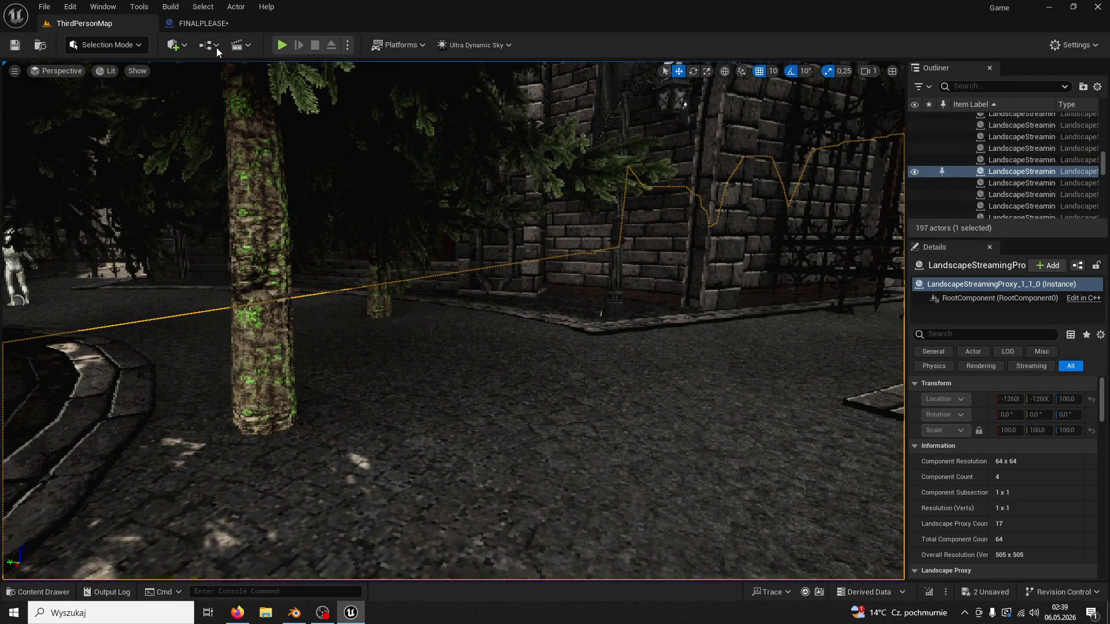
left_click(199, 28)
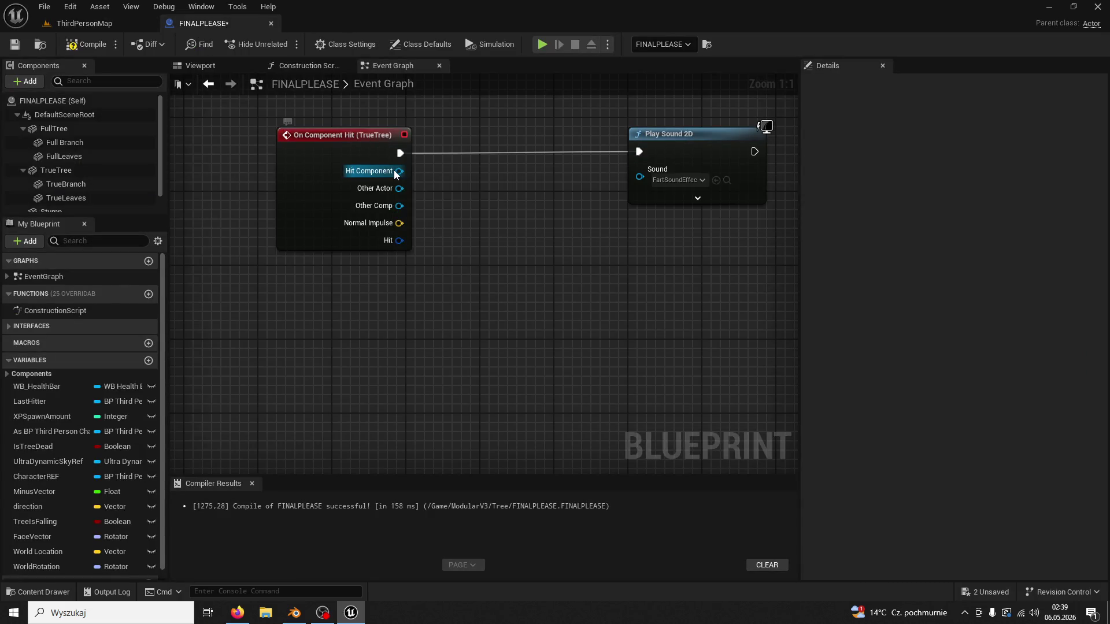
left_click_drag(399, 171, 516, 246)
left_click(517, 222)
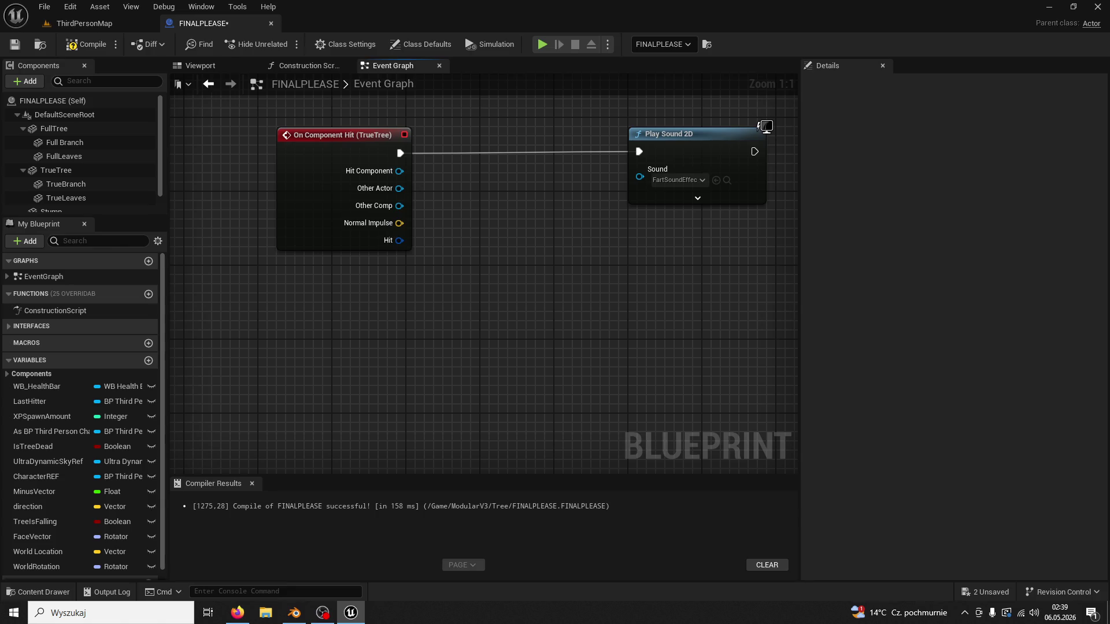
key("alt+Tab")
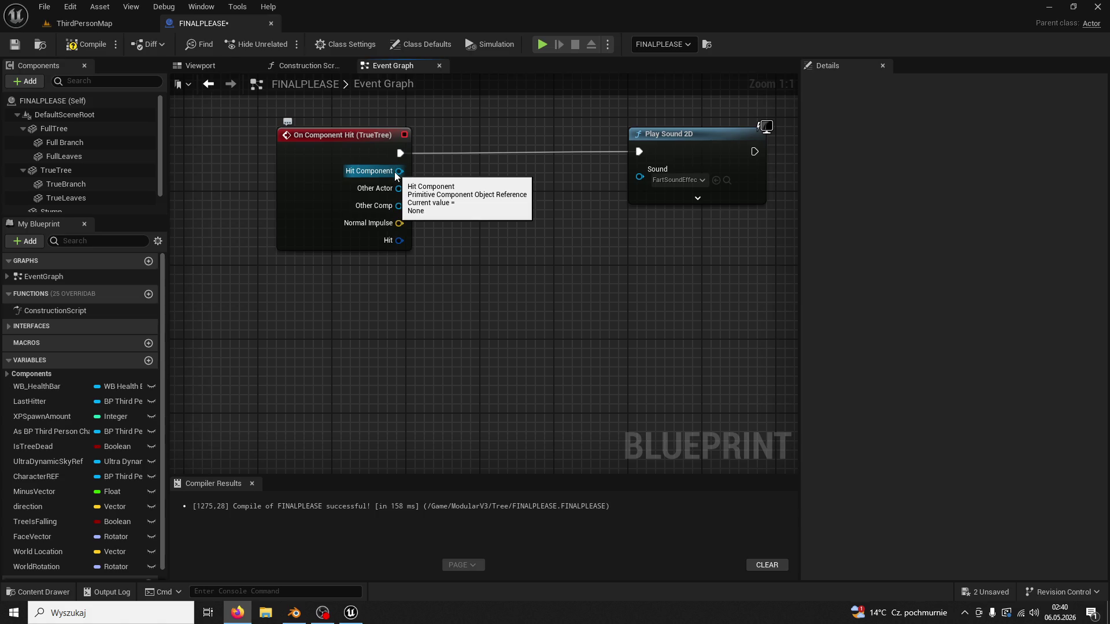
Add a test Cast To PaperTileMapComponent node from Hit Component, then delete it.
left_click_drag(396, 173, 455, 216)
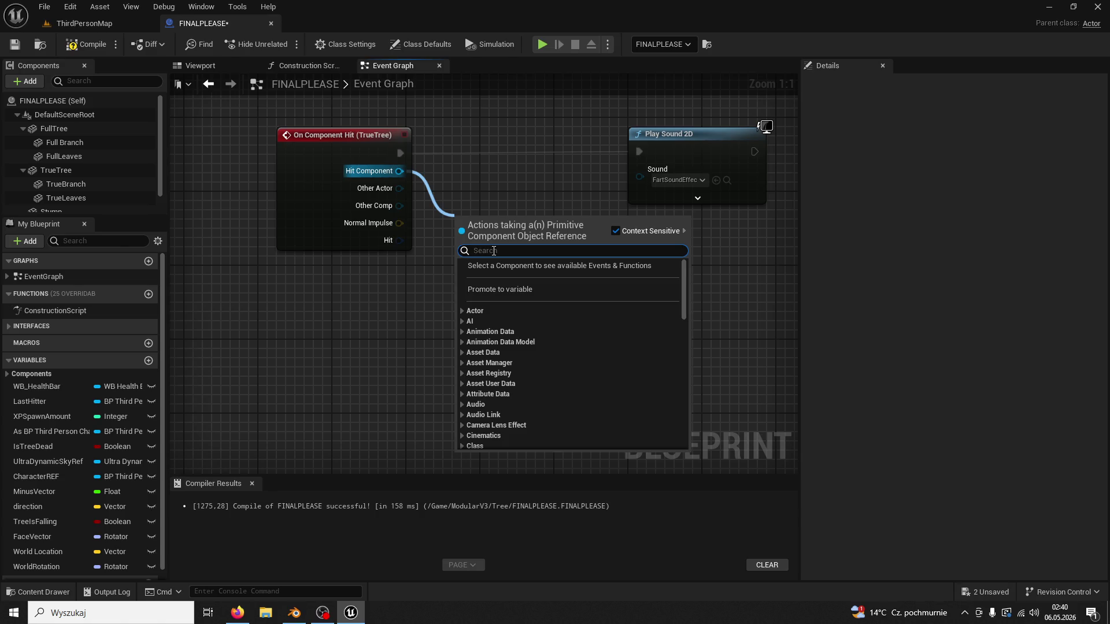
left_click(419, 268)
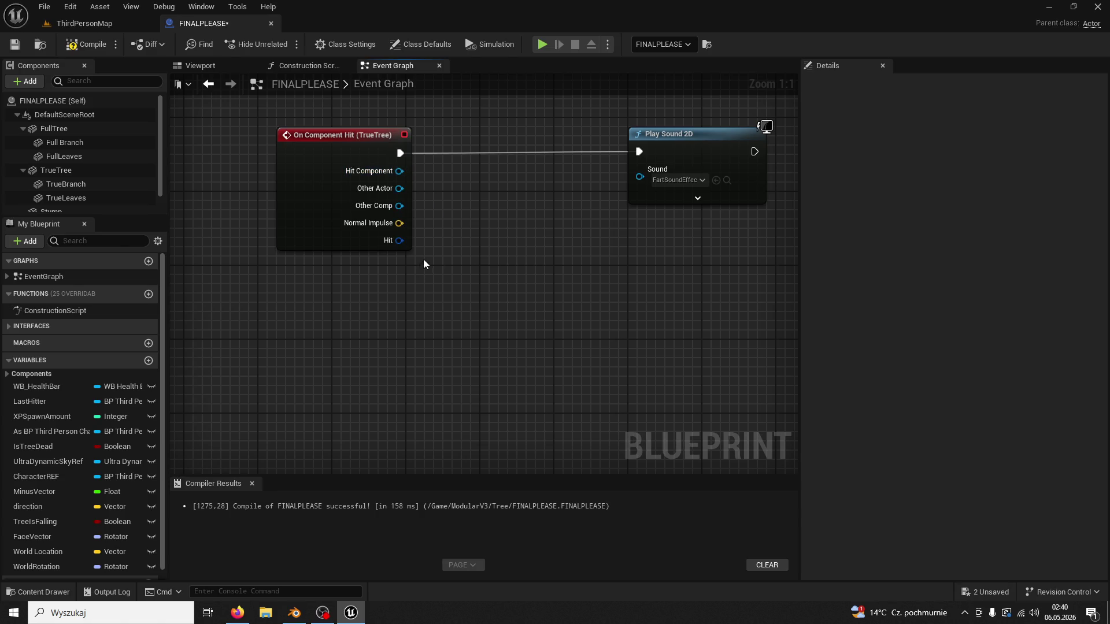
left_click_drag(400, 171, 491, 218)
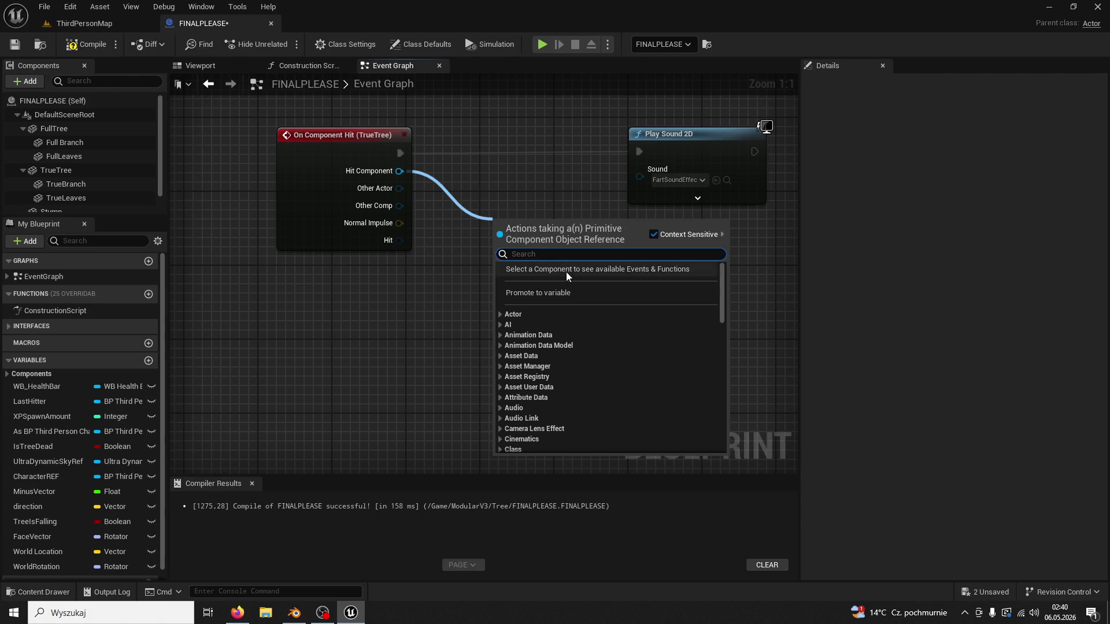
type("tile")
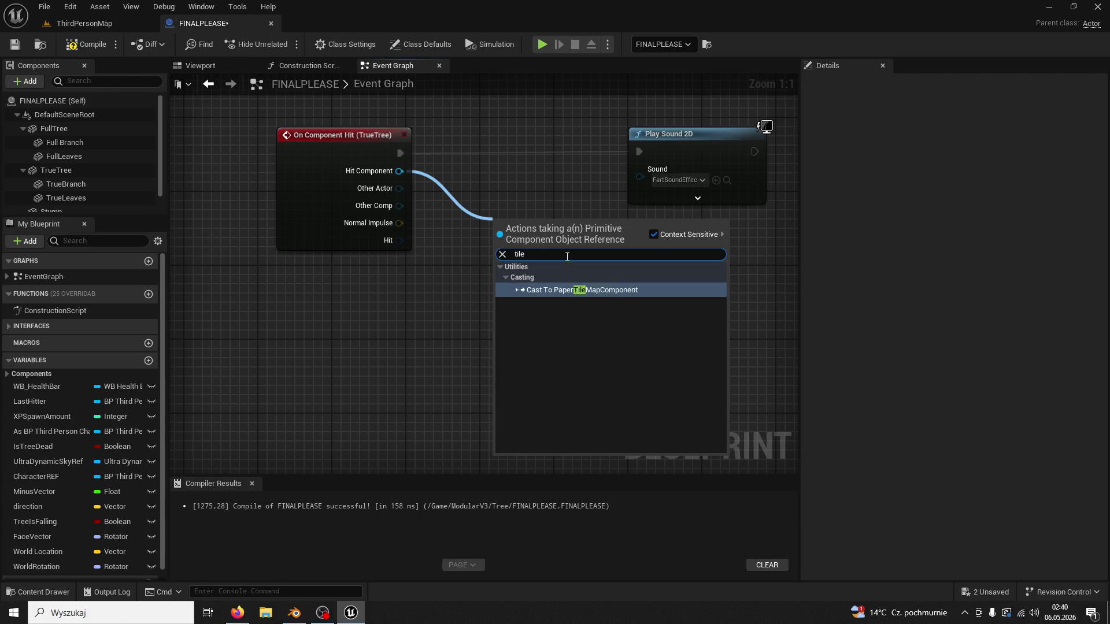
left_click(541, 290)
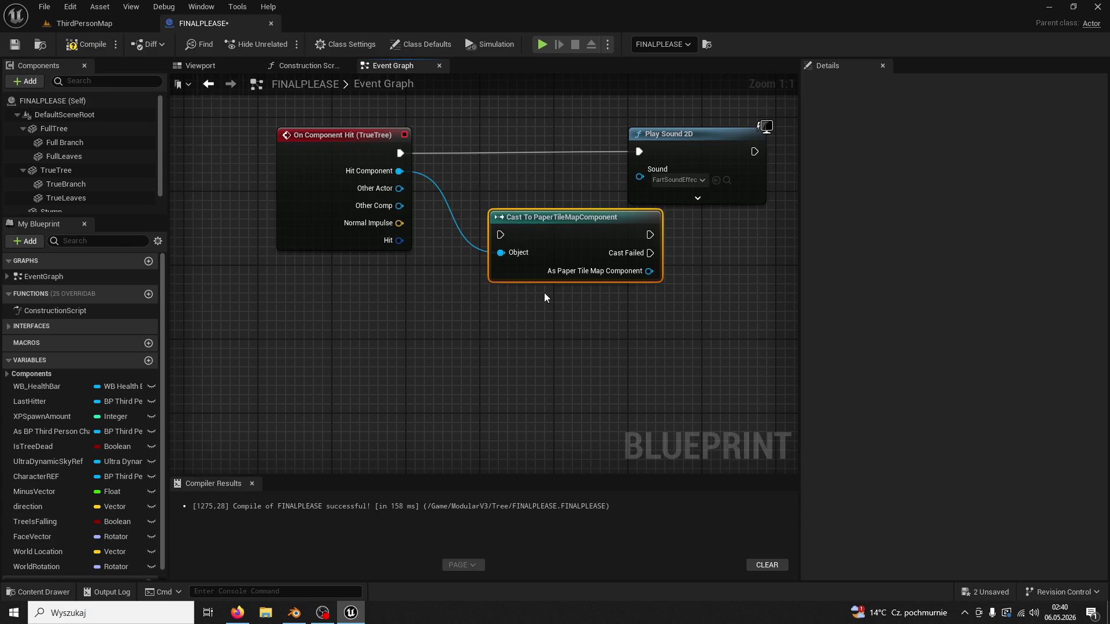
key("Delete")
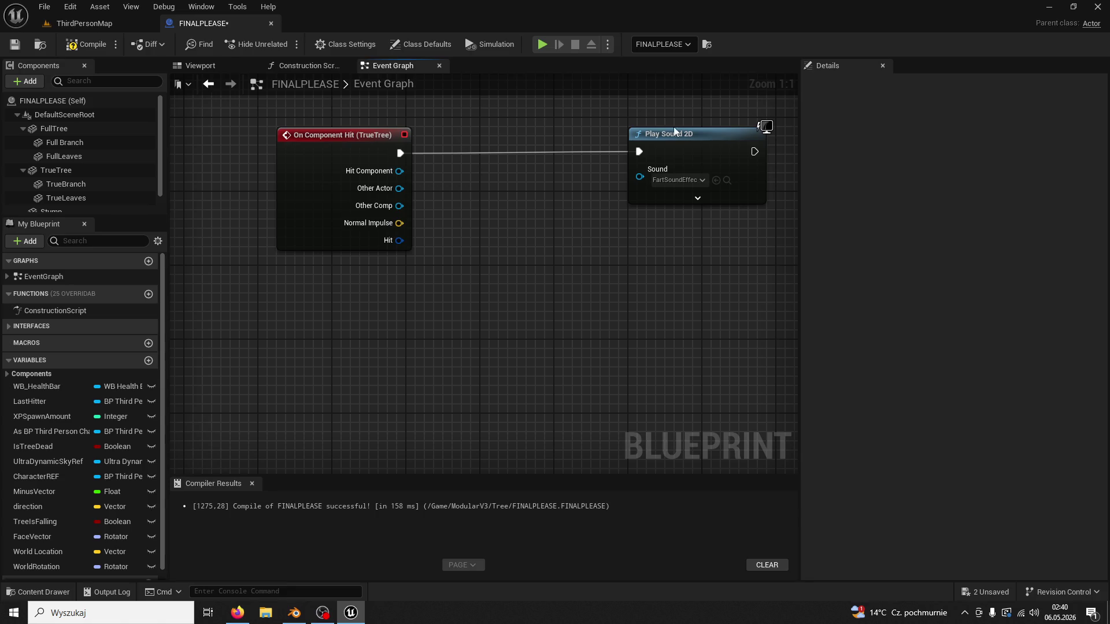
Delete the Play Sound 2D and On Component Hit (TrueTree) nodes.
left_click(675, 133)
key("Delete")
left_click(381, 138)
key("Delete")
Compile FINALPLEASE, then select a FINALPLEASE tree in the level and open its blueprint.
left_click(87, 44)
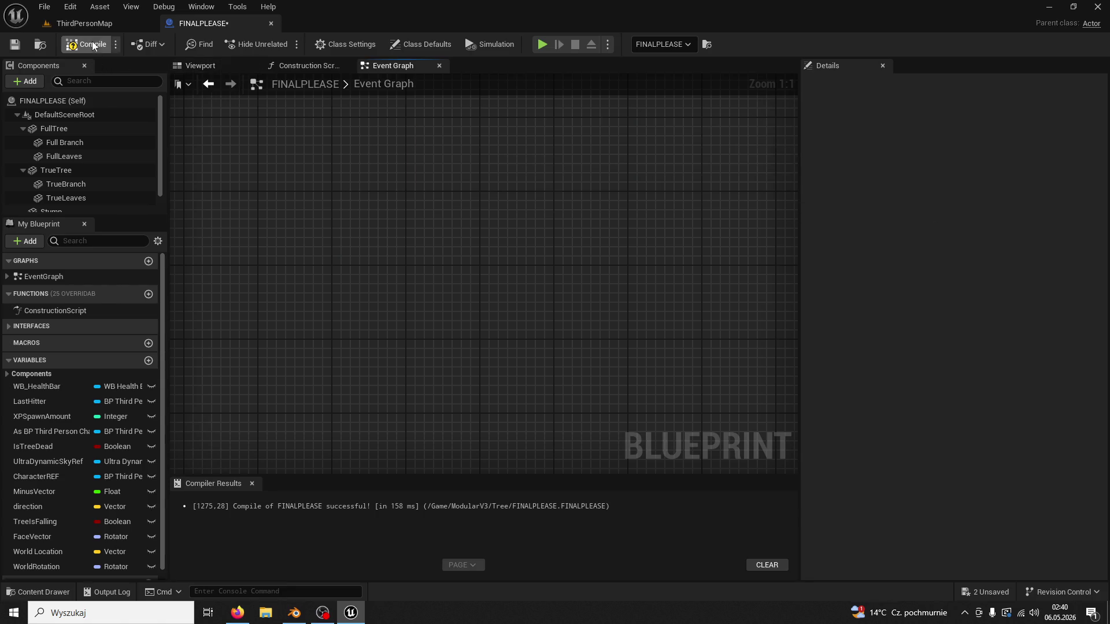
left_click(96, 27)
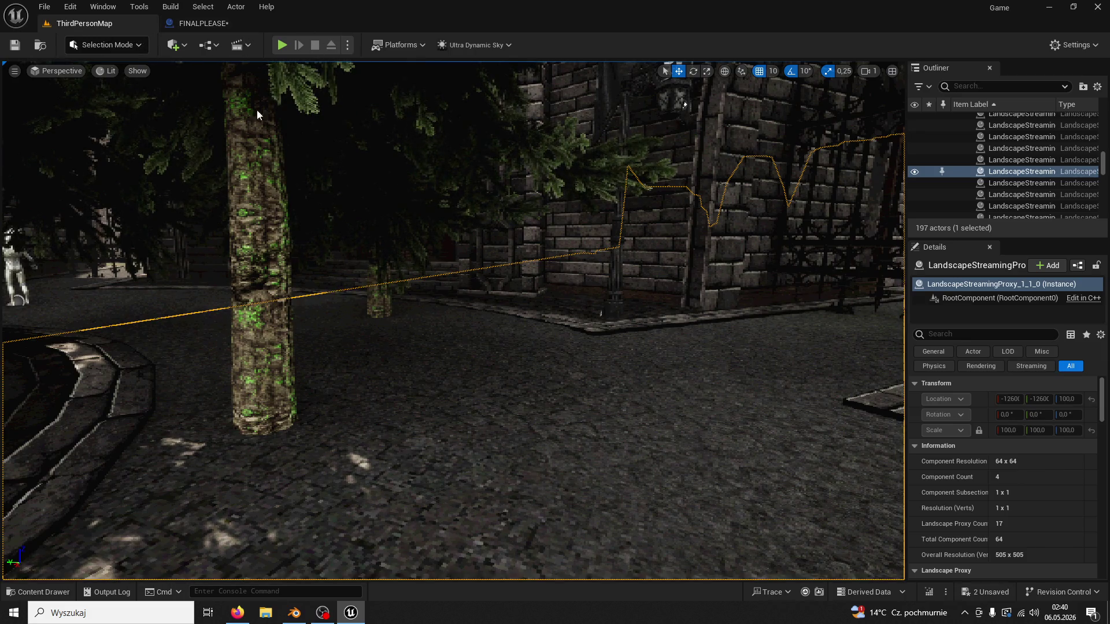
left_click(337, 125)
left_click(1076, 171)
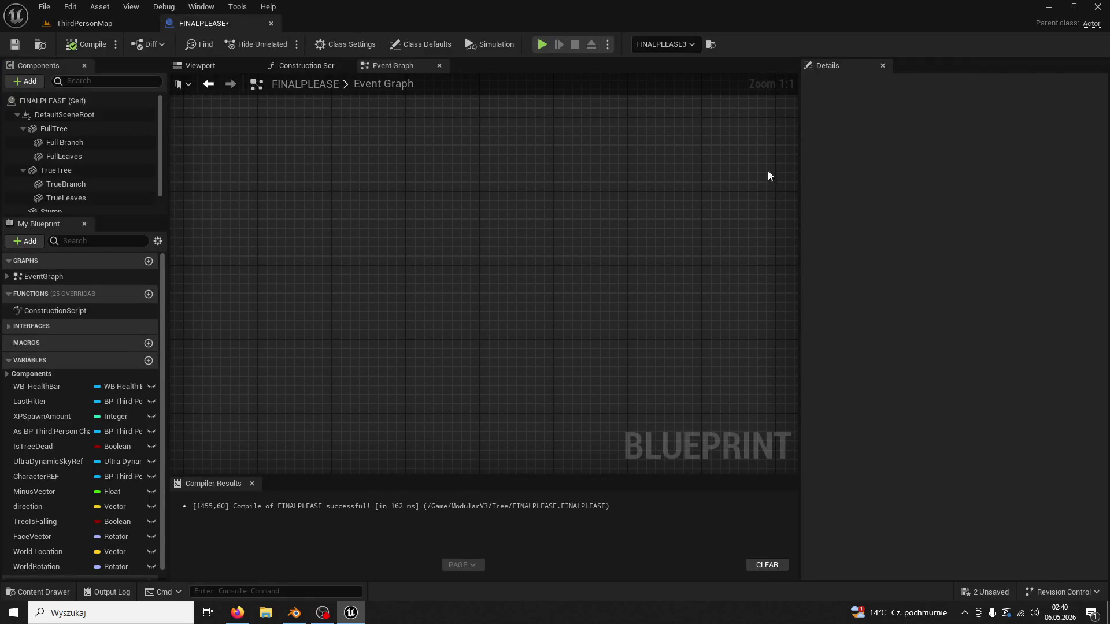
Check the Construction Script and Viewport, then zoom into the Event Graph's Simulate Physics group.
left_click(321, 68)
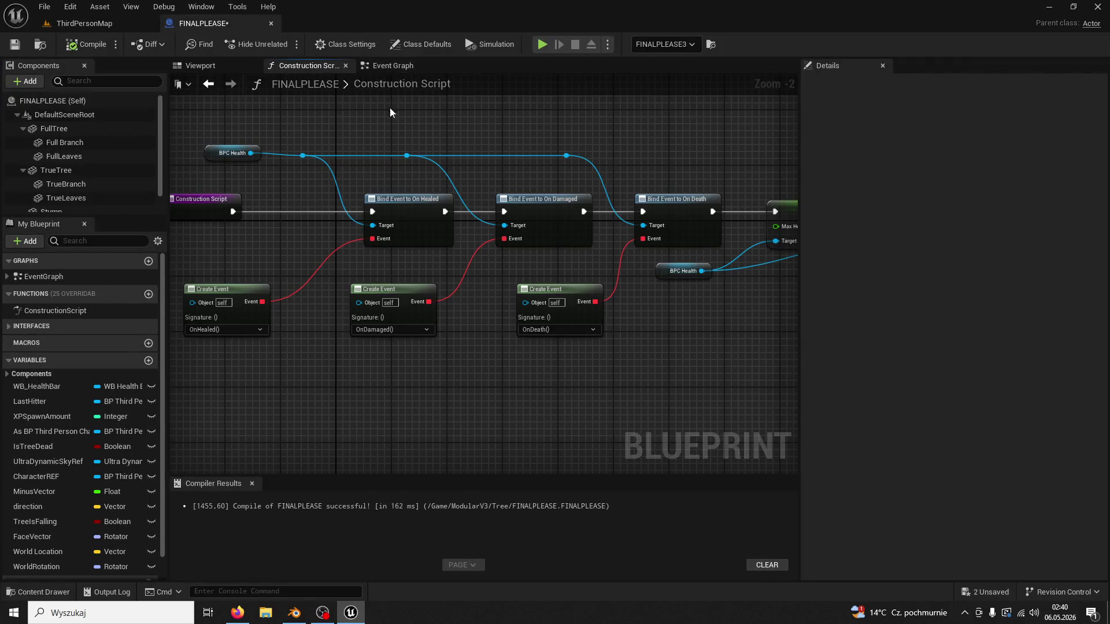
left_click(209, 68)
left_click(391, 66)
scroll(589, 251, "down", 10)
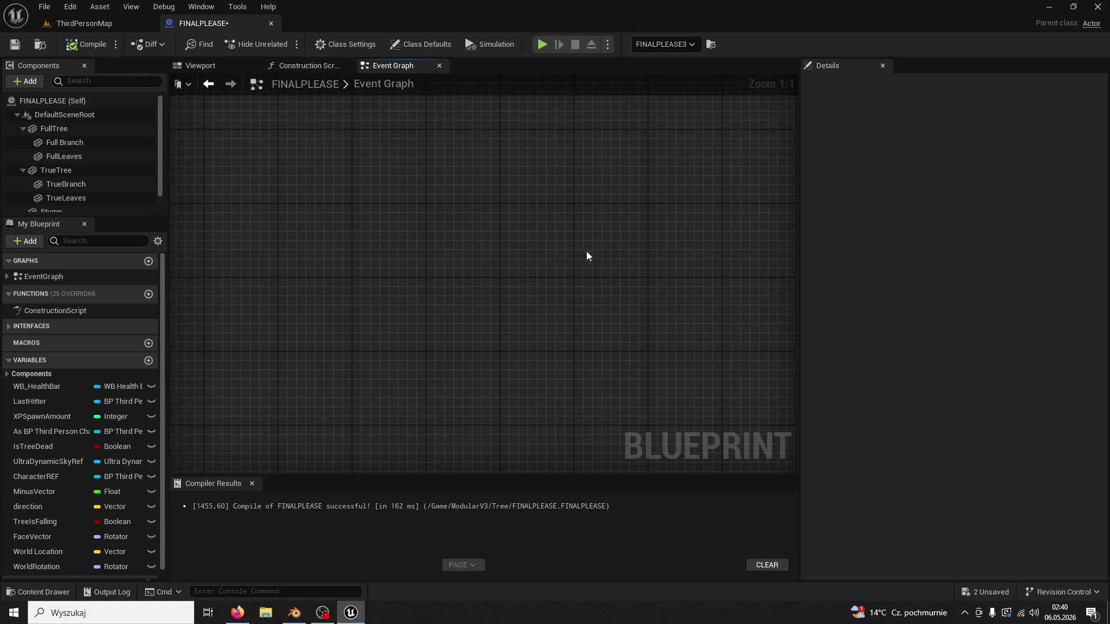
scroll(591, 246, "up", 5)
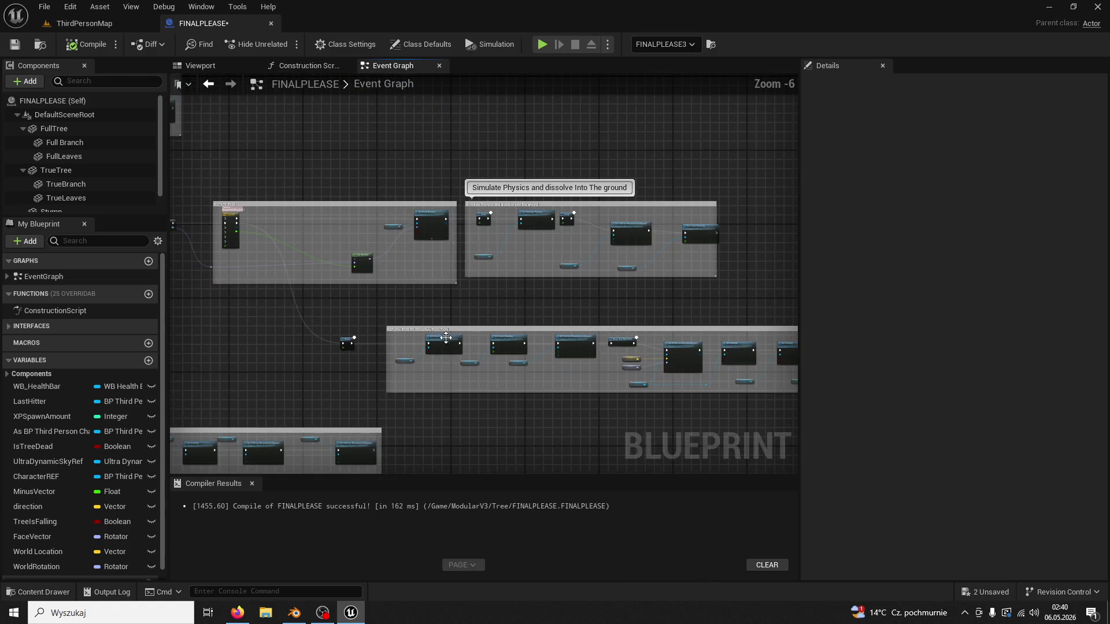
scroll(486, 283, "up", 4)
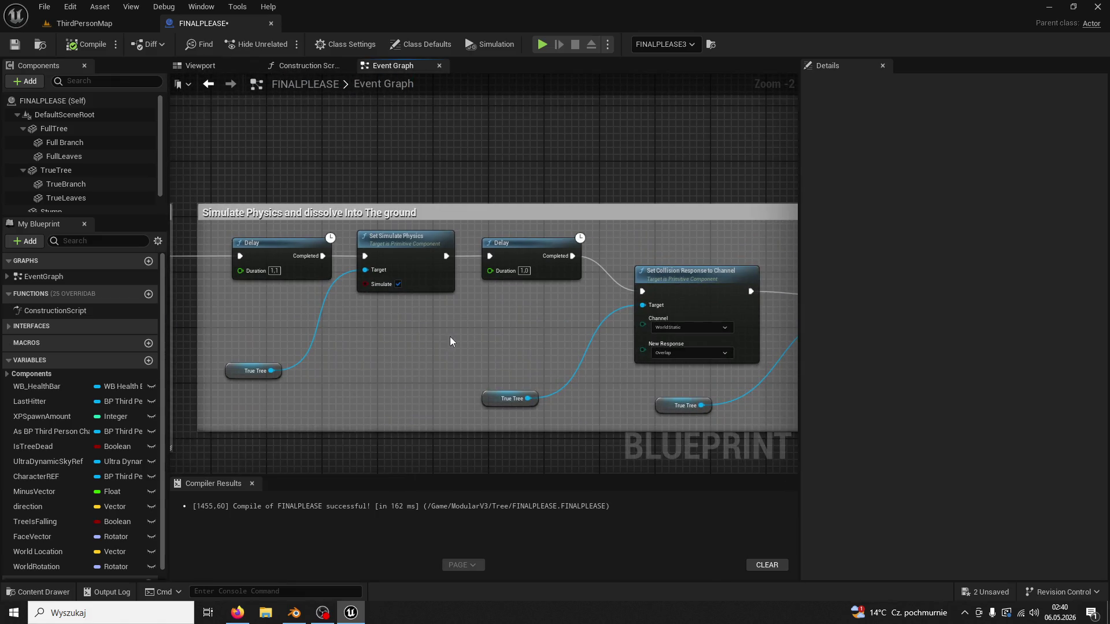
Pan the Event Graph over to the Set Linear Damping 30.0 node to review the dissolve chain.
left_click_drag(450, 336, 192, 287)
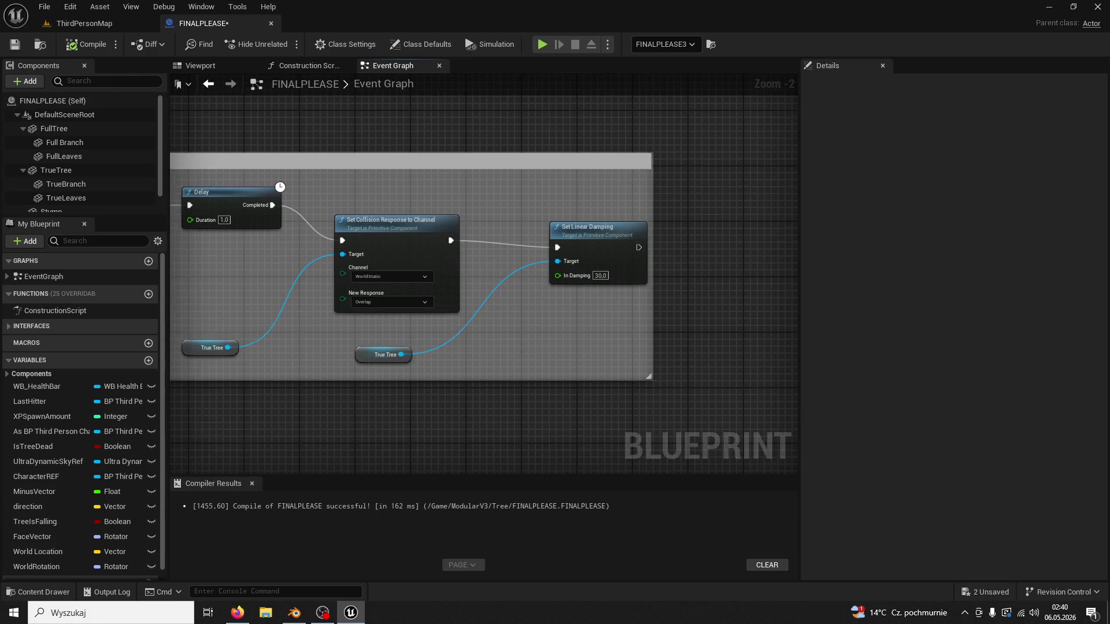
right_click(398, 251)
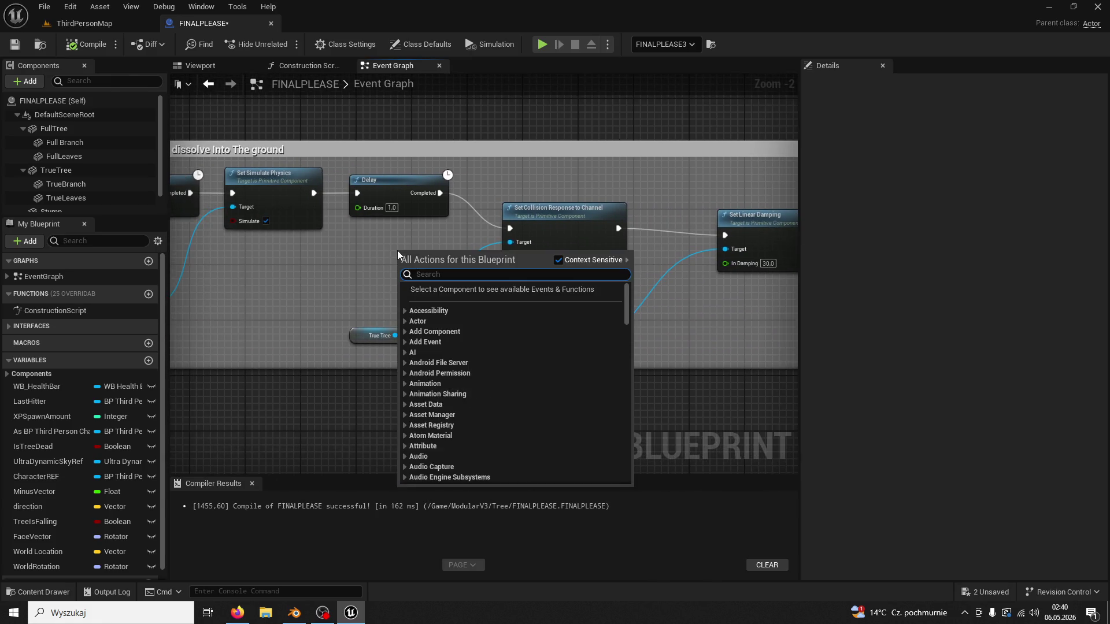
left_click(353, 252)
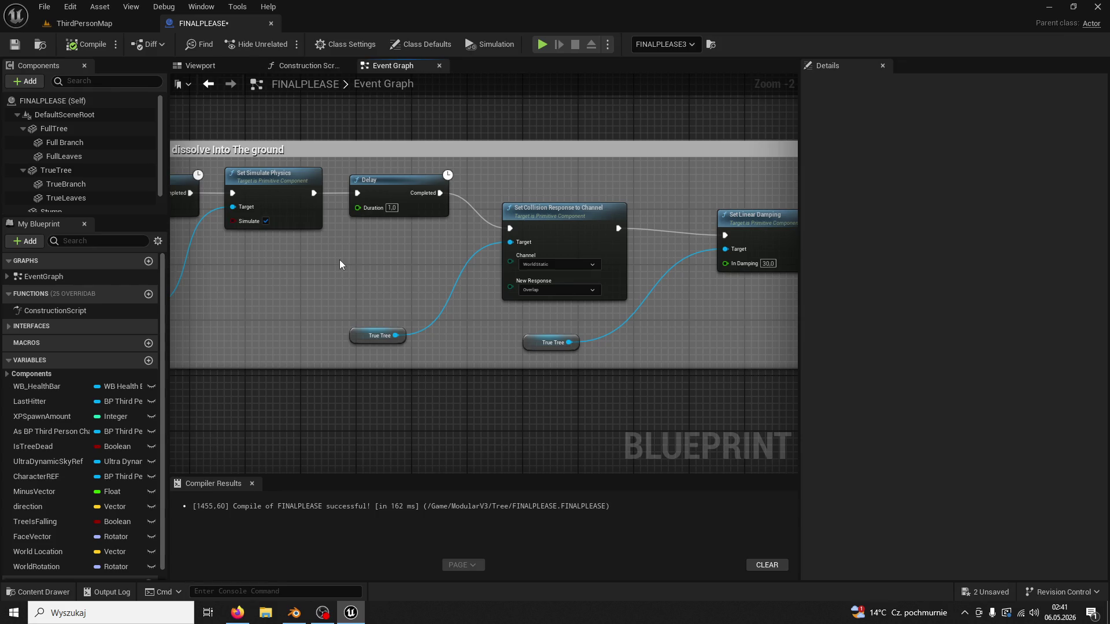
Start a play test, run to a tree and chop it five times until it falls.
left_click(86, 25)
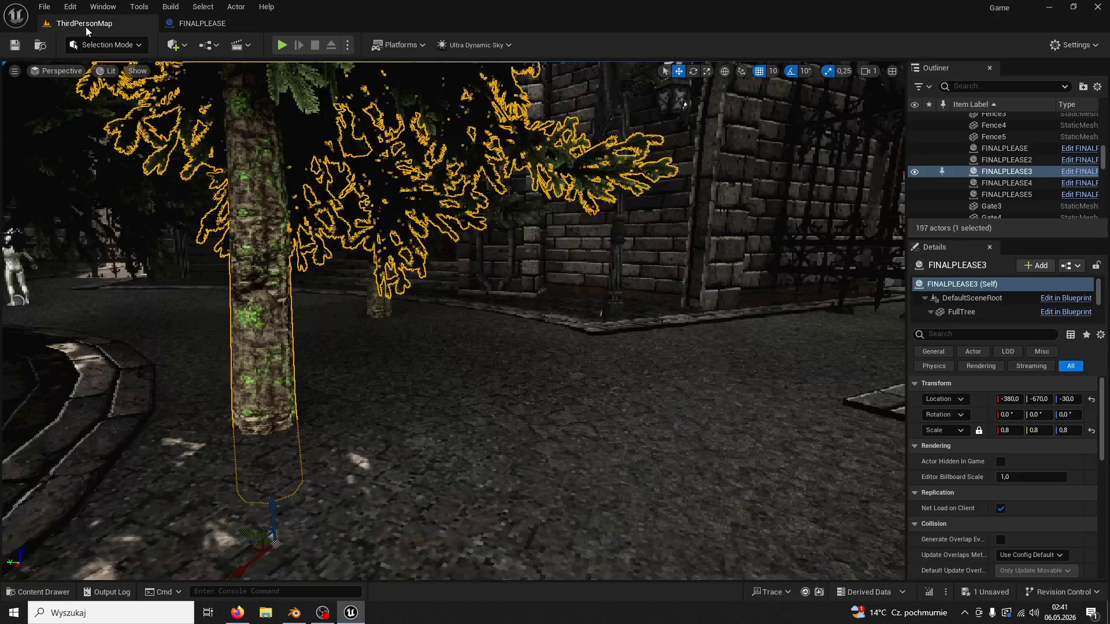
left_click(283, 45)
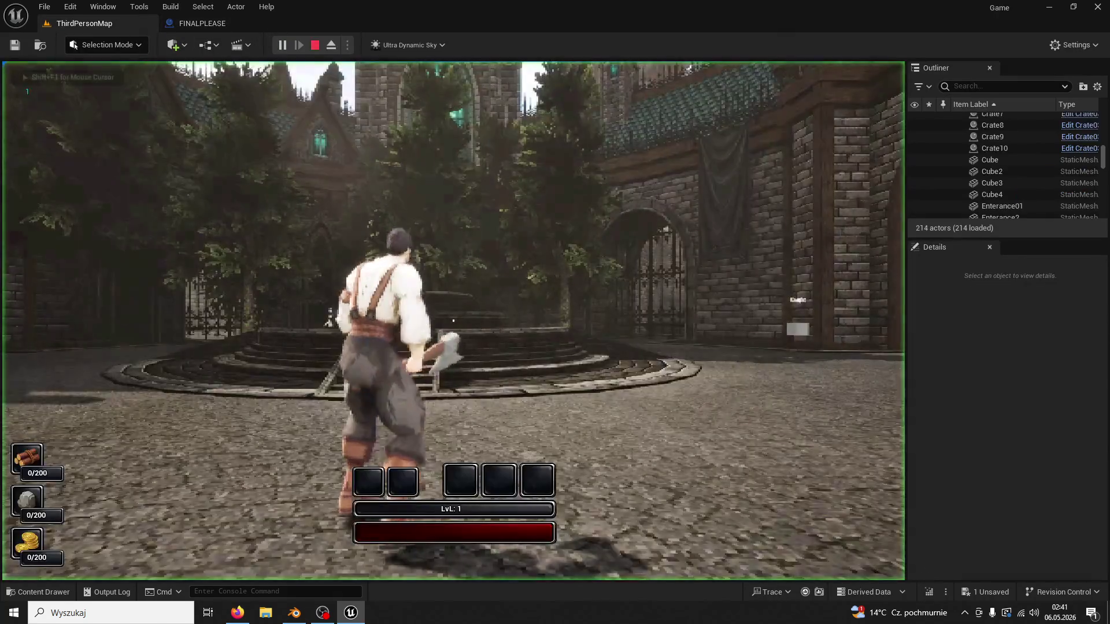
key("w")
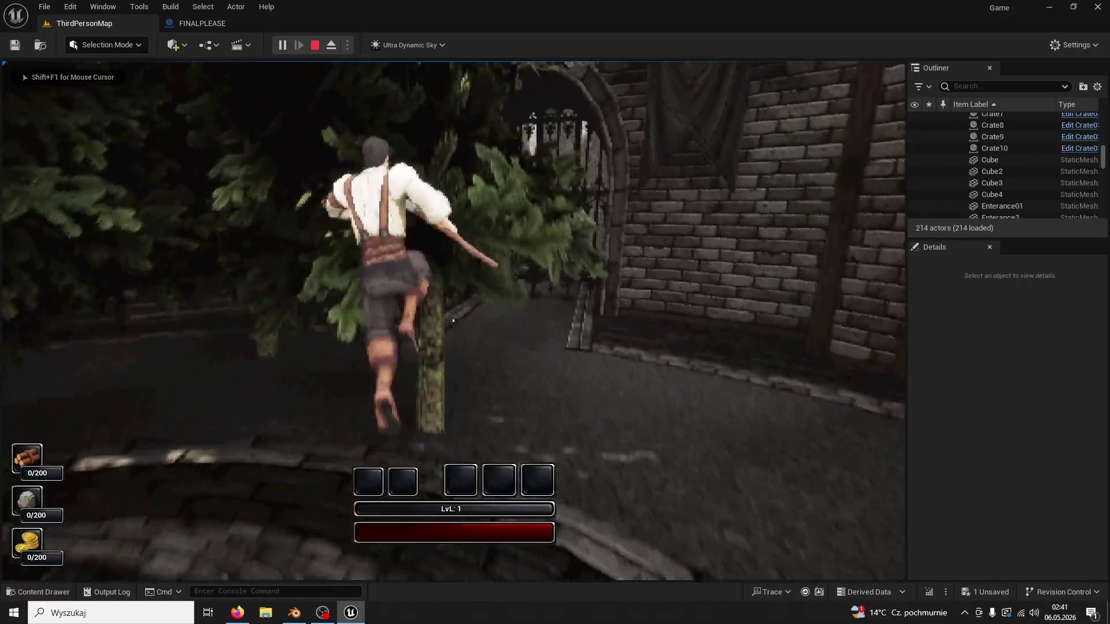
left_click(453, 321)
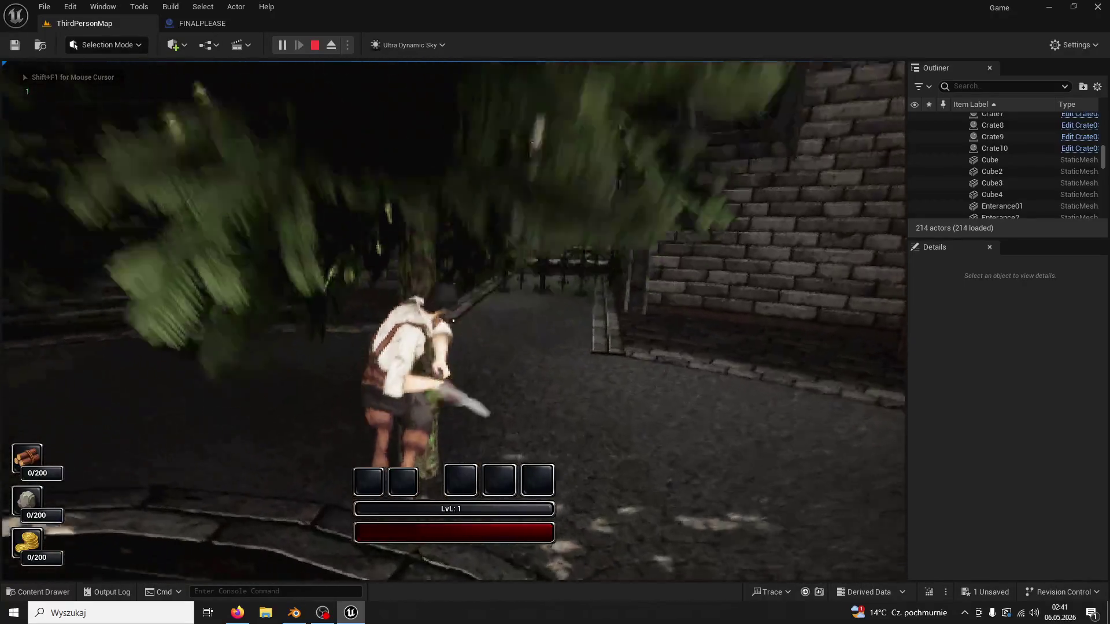
left_click(453, 321)
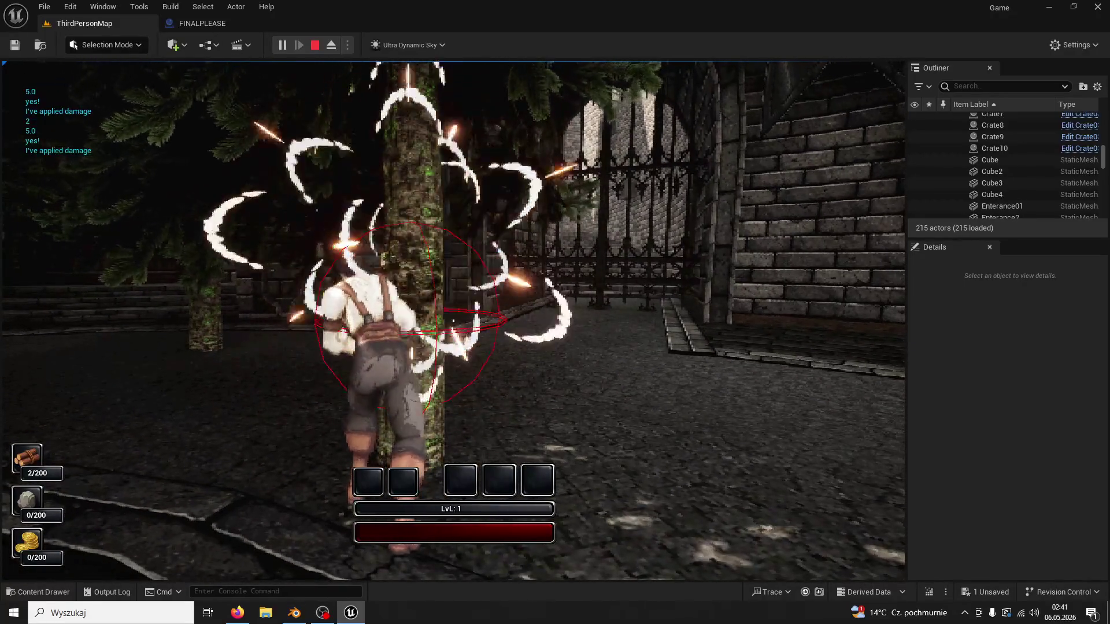
left_click(454, 321)
left_click(454, 321)
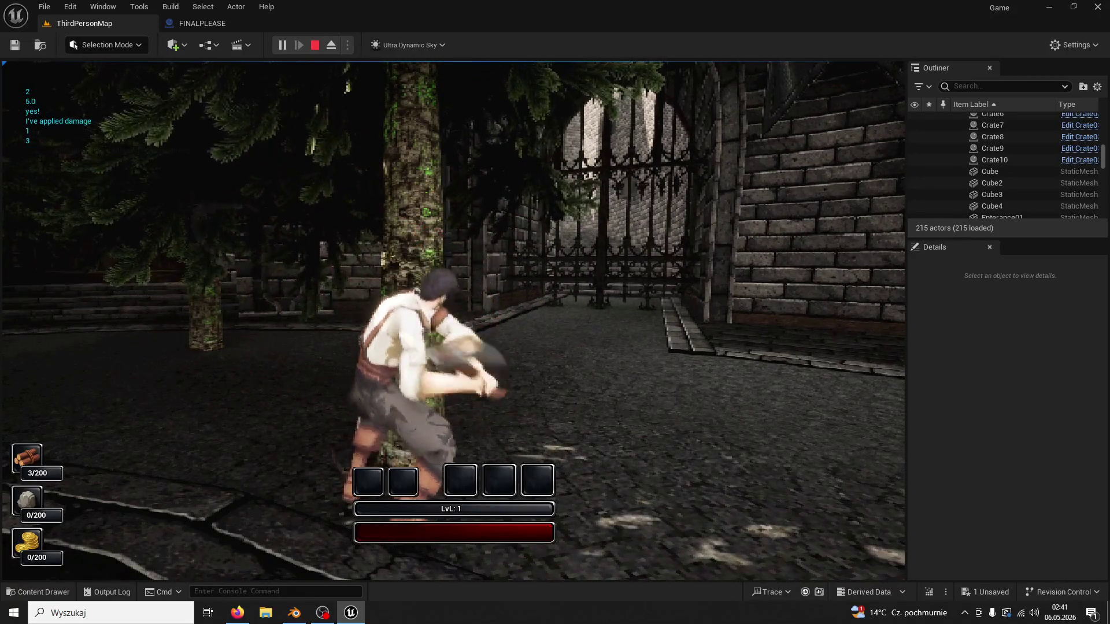
left_click(453, 321)
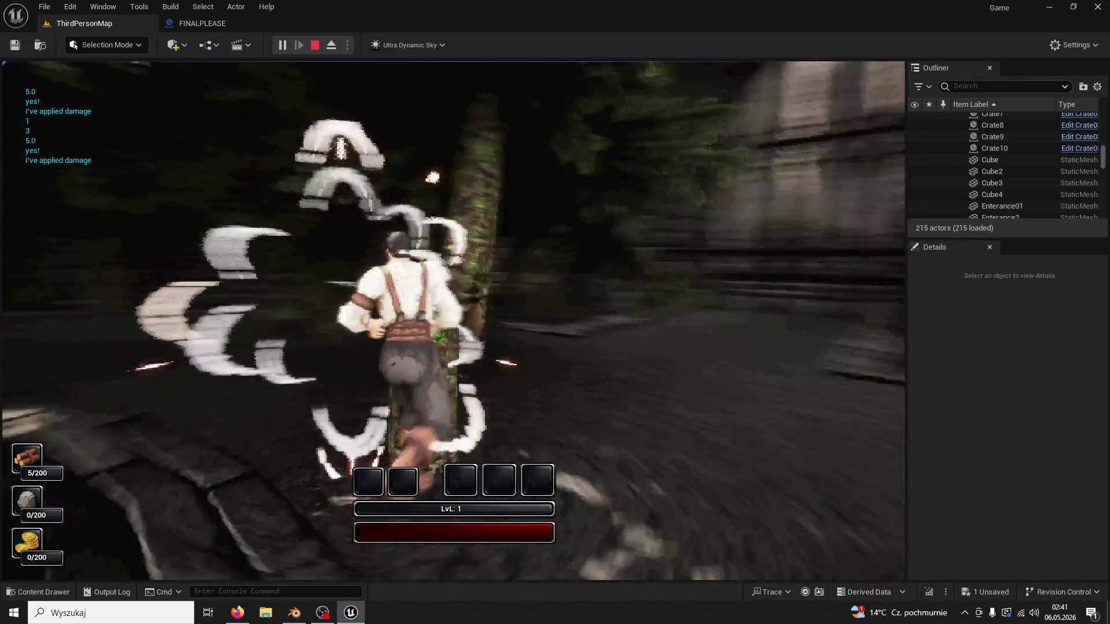
Run clear of the falling tree, then explore past the well toward the castle wall.
key("w")
key("w")
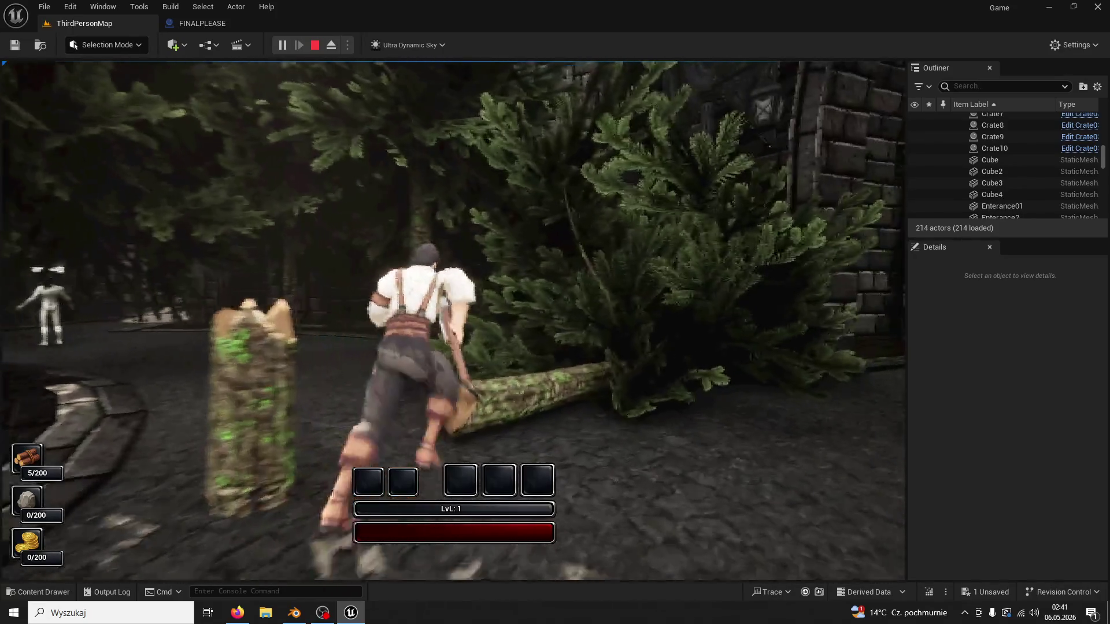
key("w")
key("w")
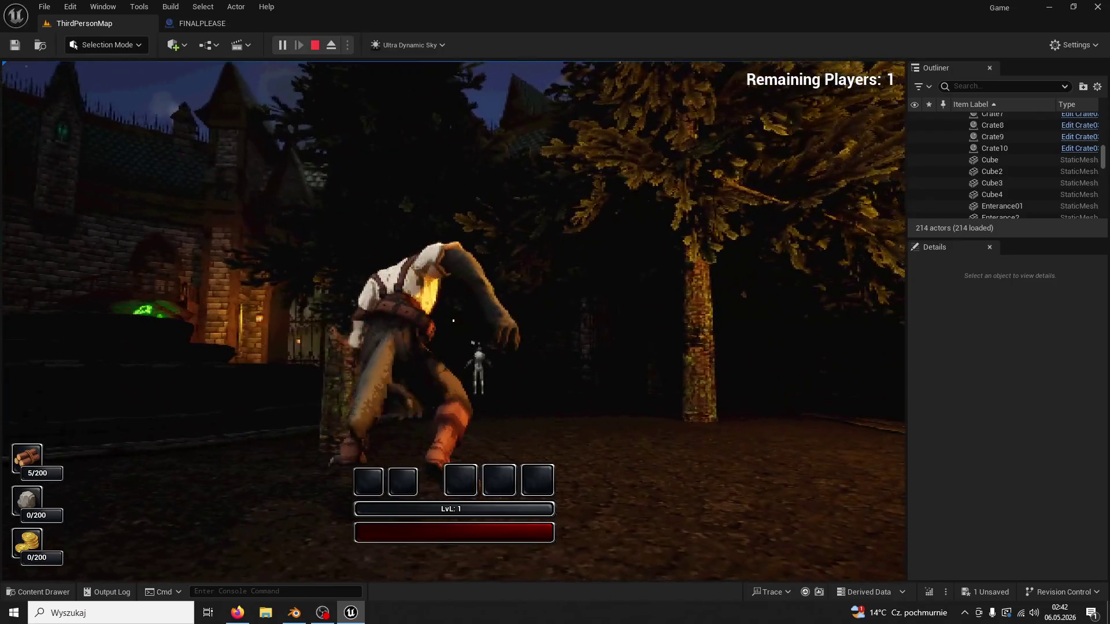
key("w")
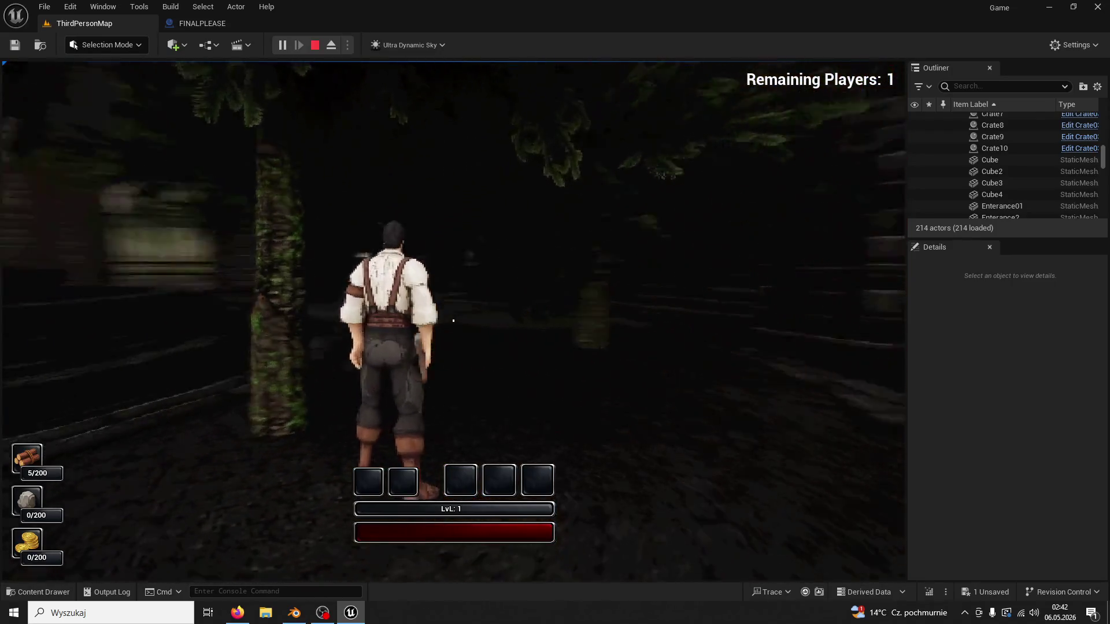
key("w")
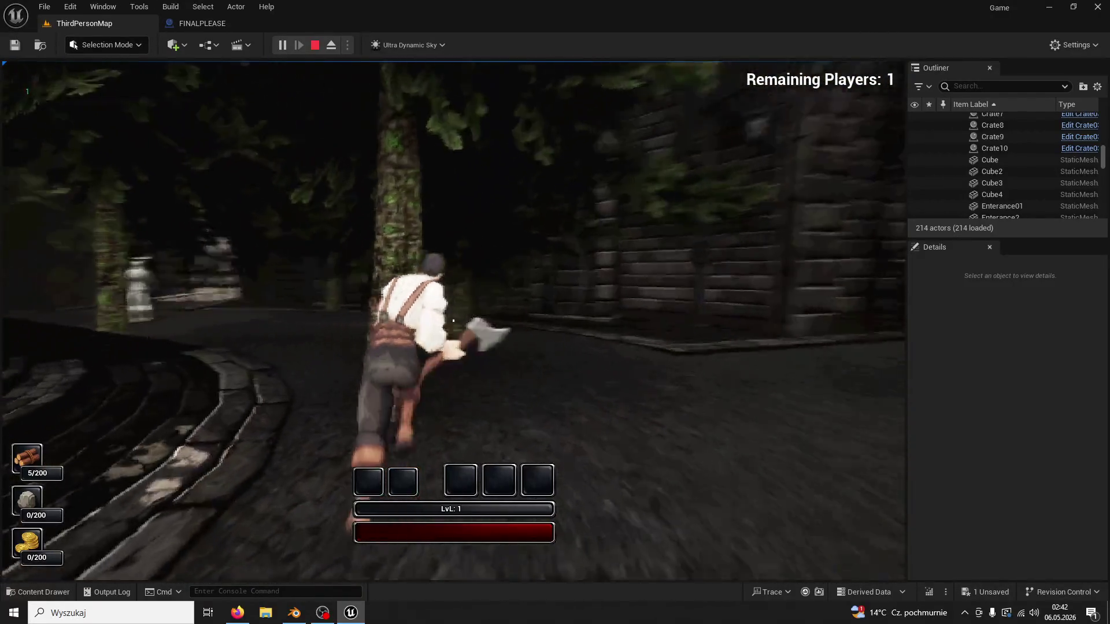
key("w")
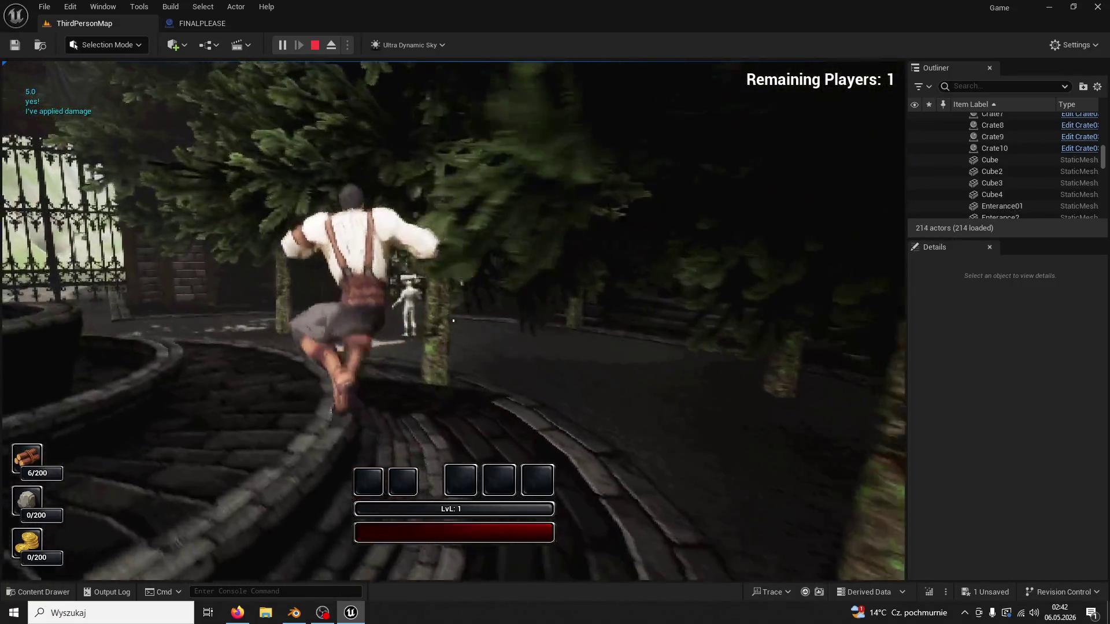